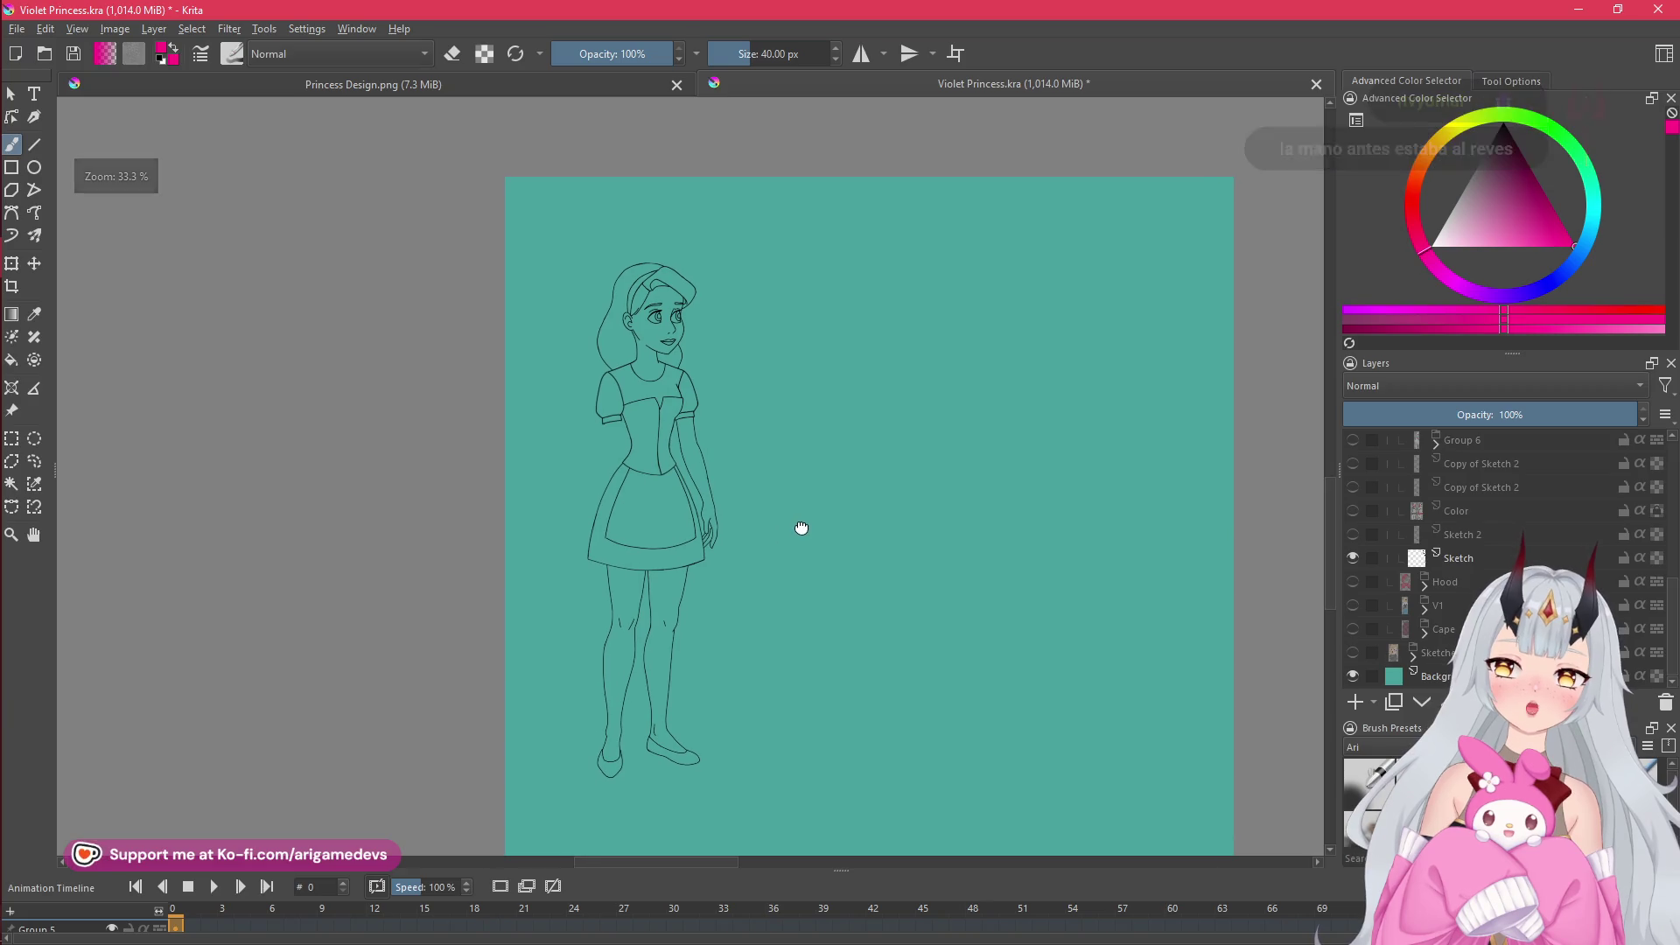
- Hide the old and hooded-dress sketches and show the two coloured princesses with line art over both
scroll(935, 635, "up", 2)
scroll(814, 582, "down", 2)
left_click(1353, 558)
left_click(1357, 535)
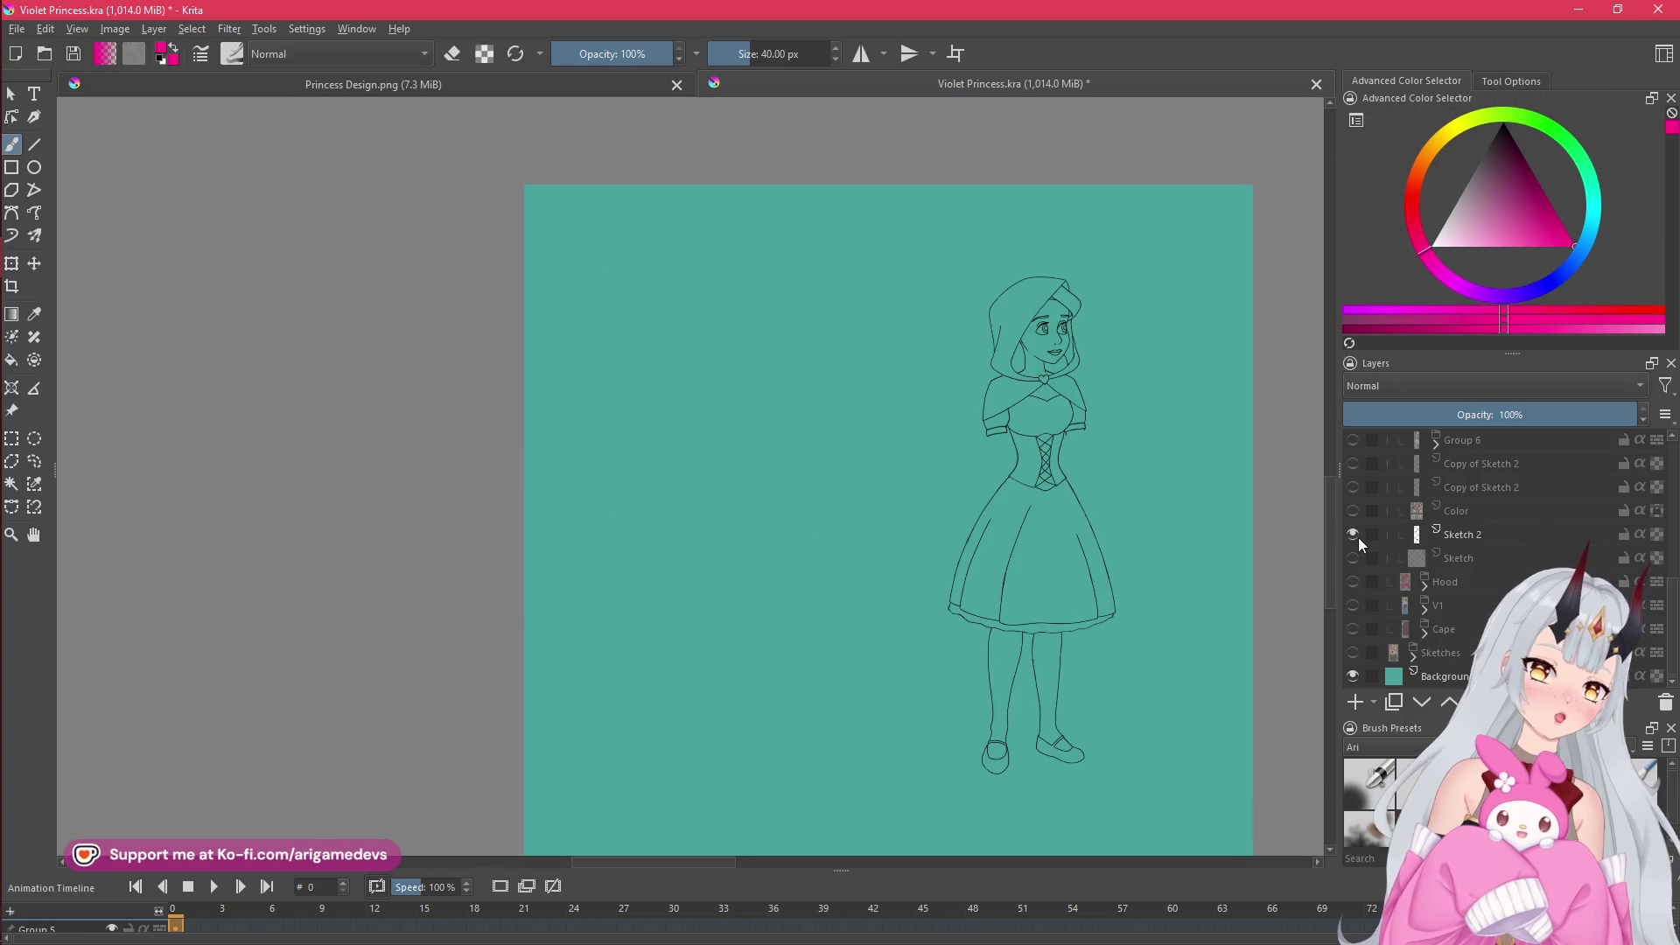
left_click(1353, 535)
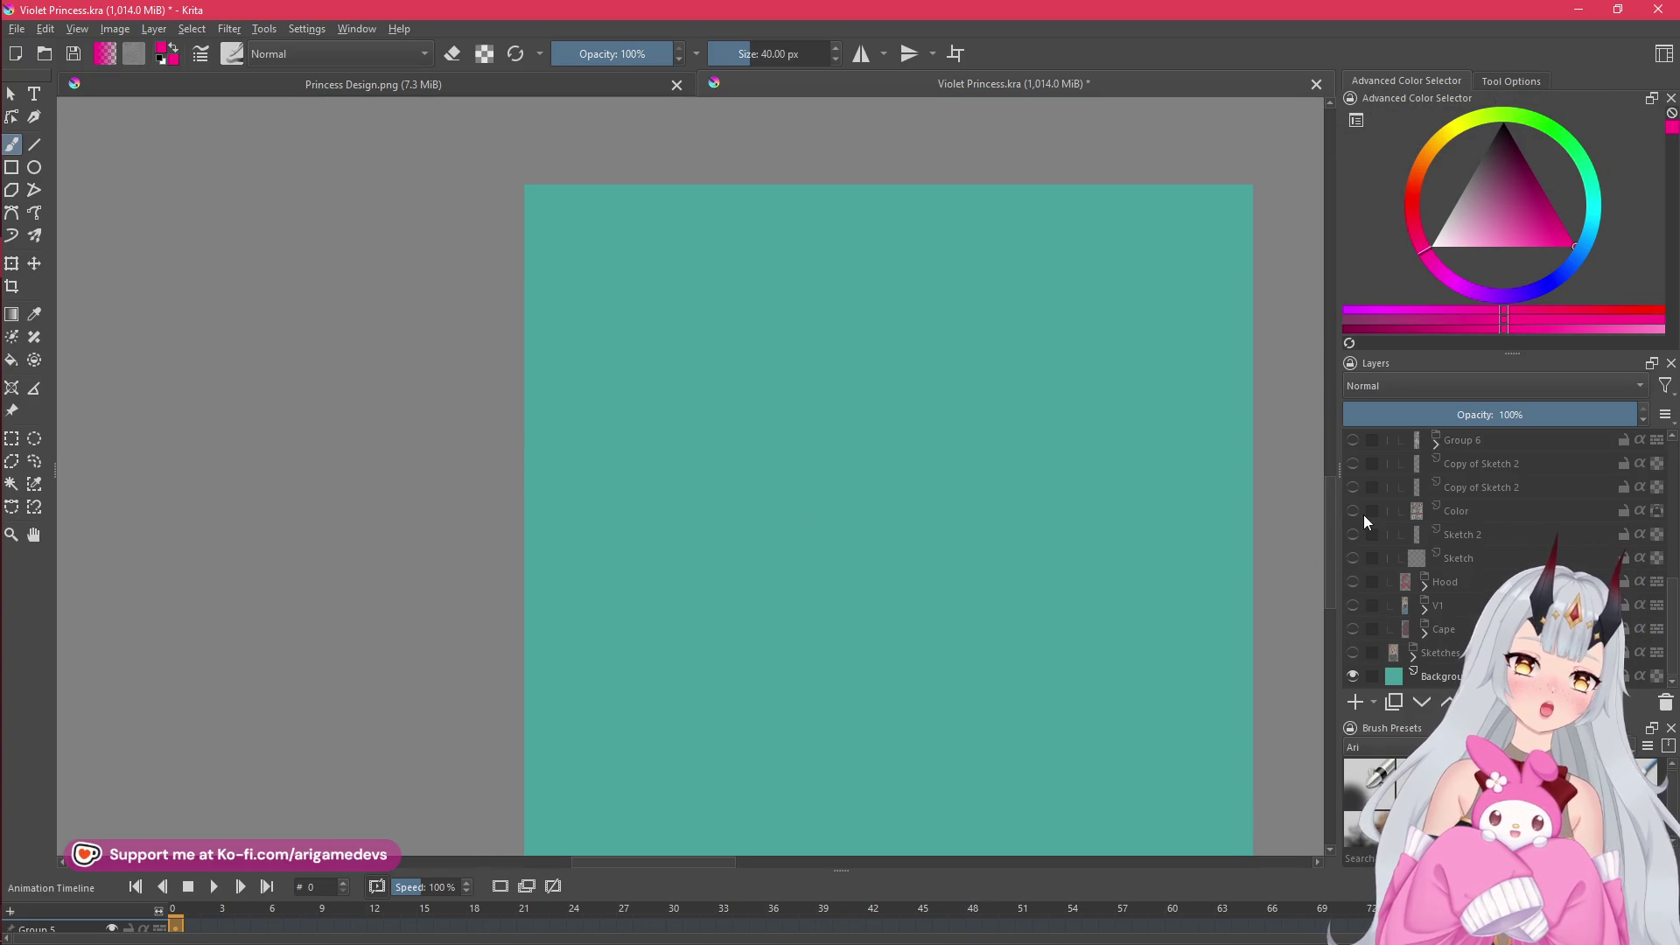
left_click(1353, 512)
left_click(1356, 536)
left_click(1355, 534)
left_click(1353, 487)
left_click(1353, 464)
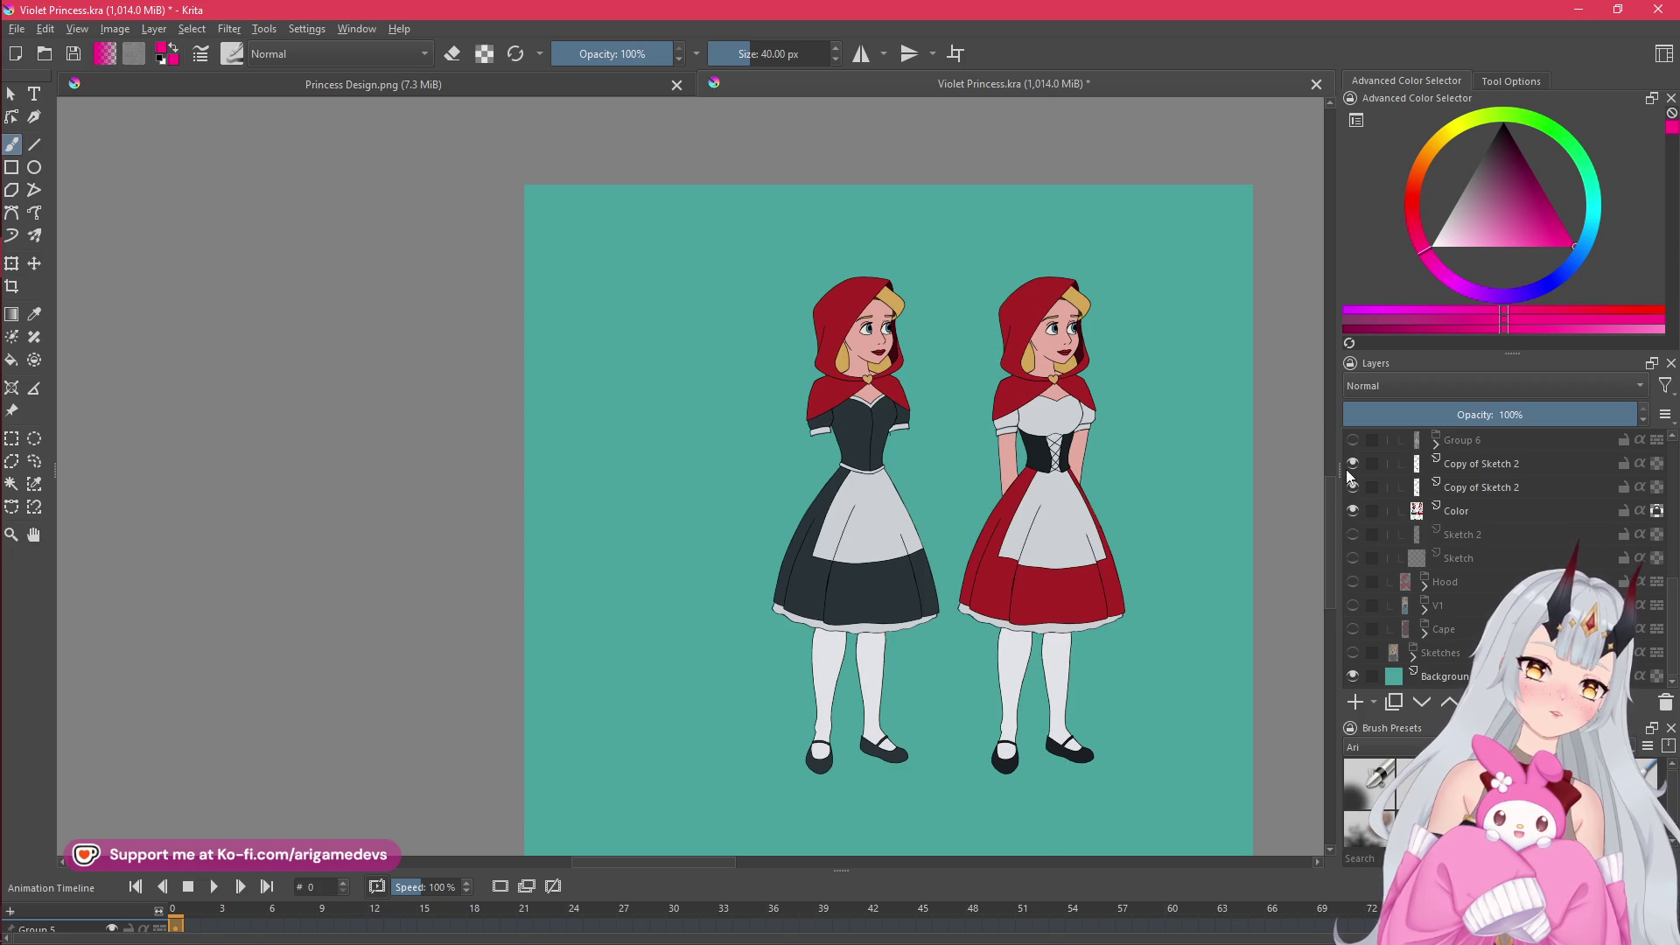
mouse_move(1065, 523)
left_mouse_down()
mouse_move(1031, 552)
mouse_move(1063, 558)
left_mouse_up()
- Briefly preview the blonde blue-dress princess and the right sketch lines, then show the old line-art figure
left_click(1353, 606)
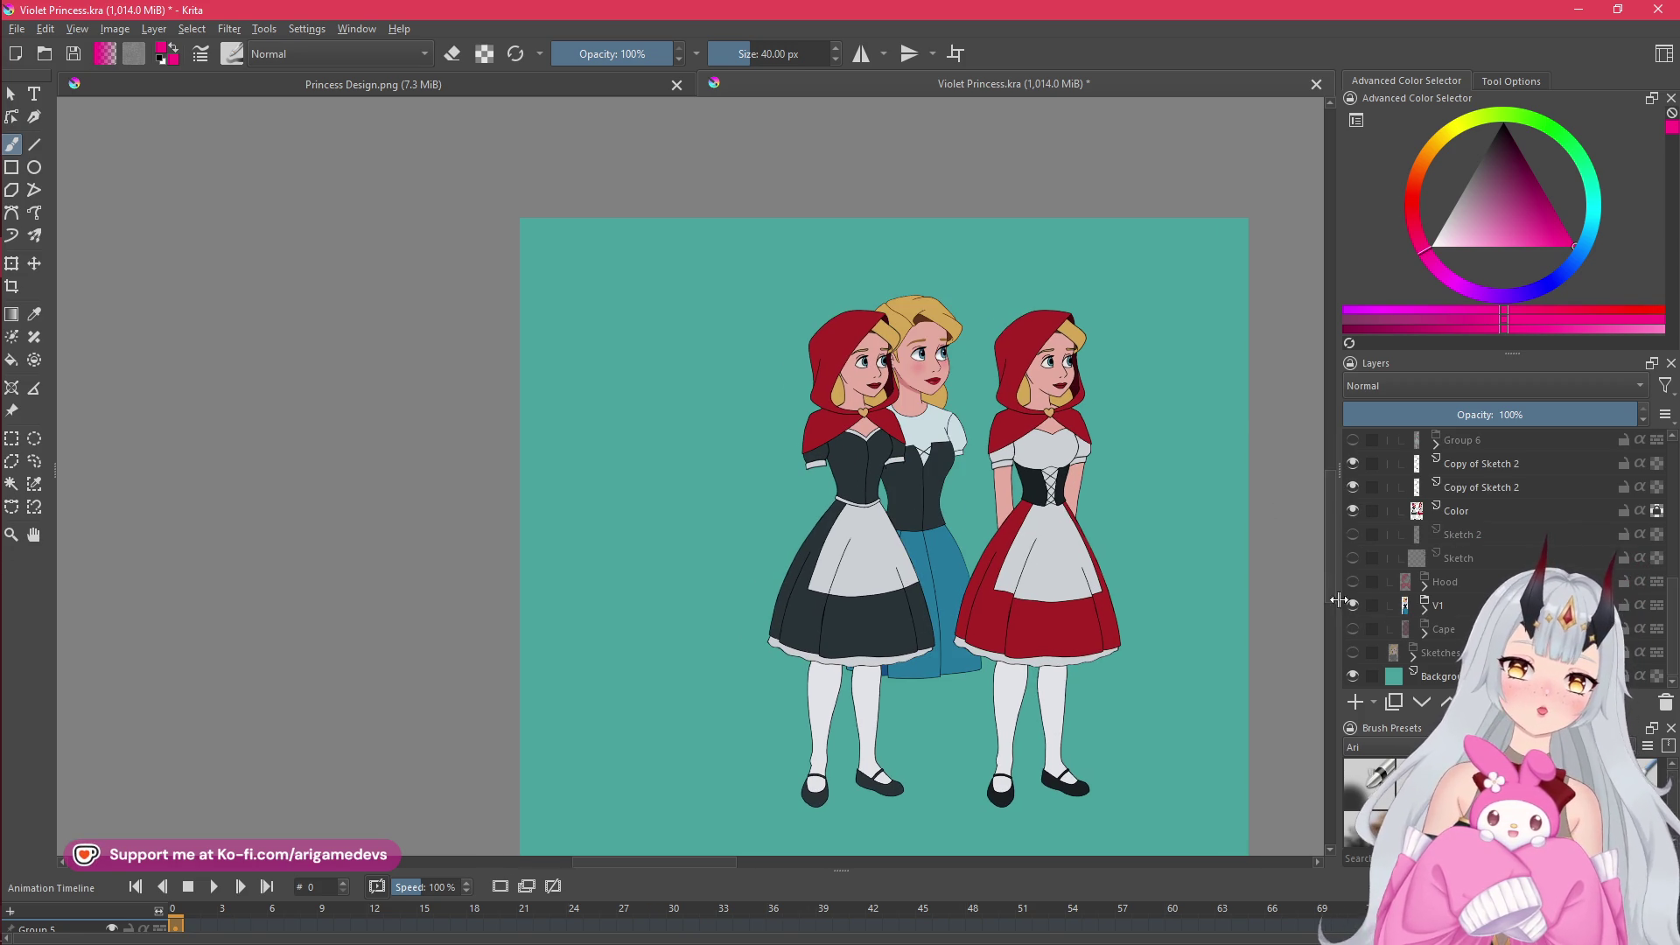
left_click(1353, 605)
left_click(1354, 535)
left_click(1354, 534)
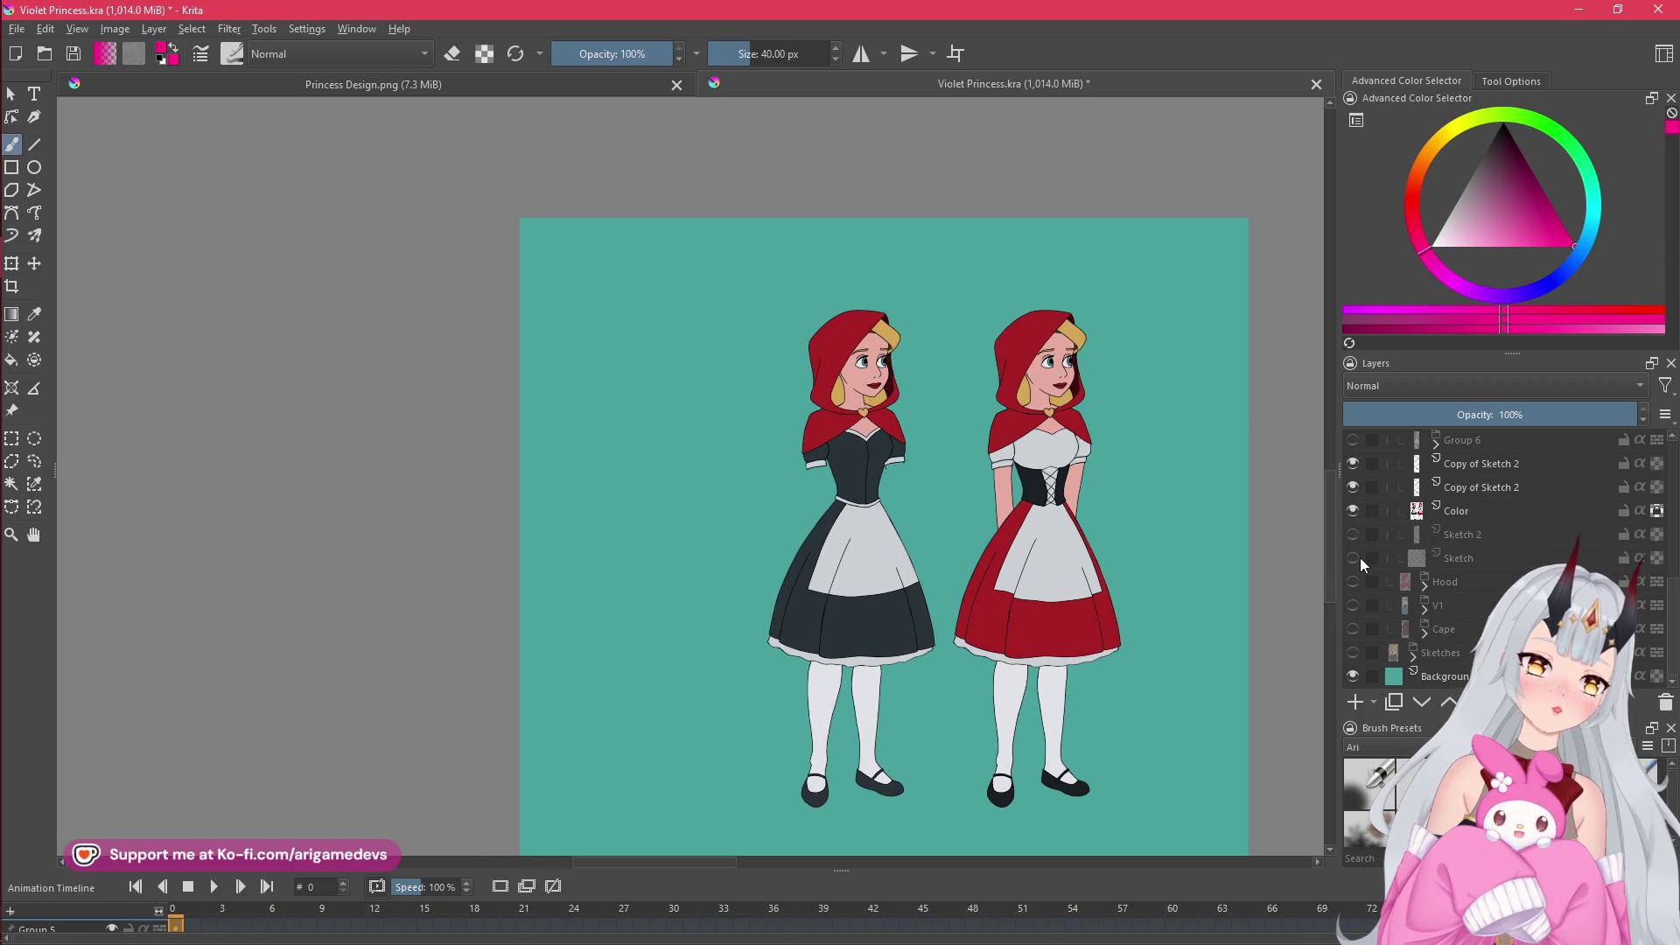
left_click(1358, 557)
- Select the Group 6 layer group and show the coloured blue-dress princess on the left
left_click(1444, 561)
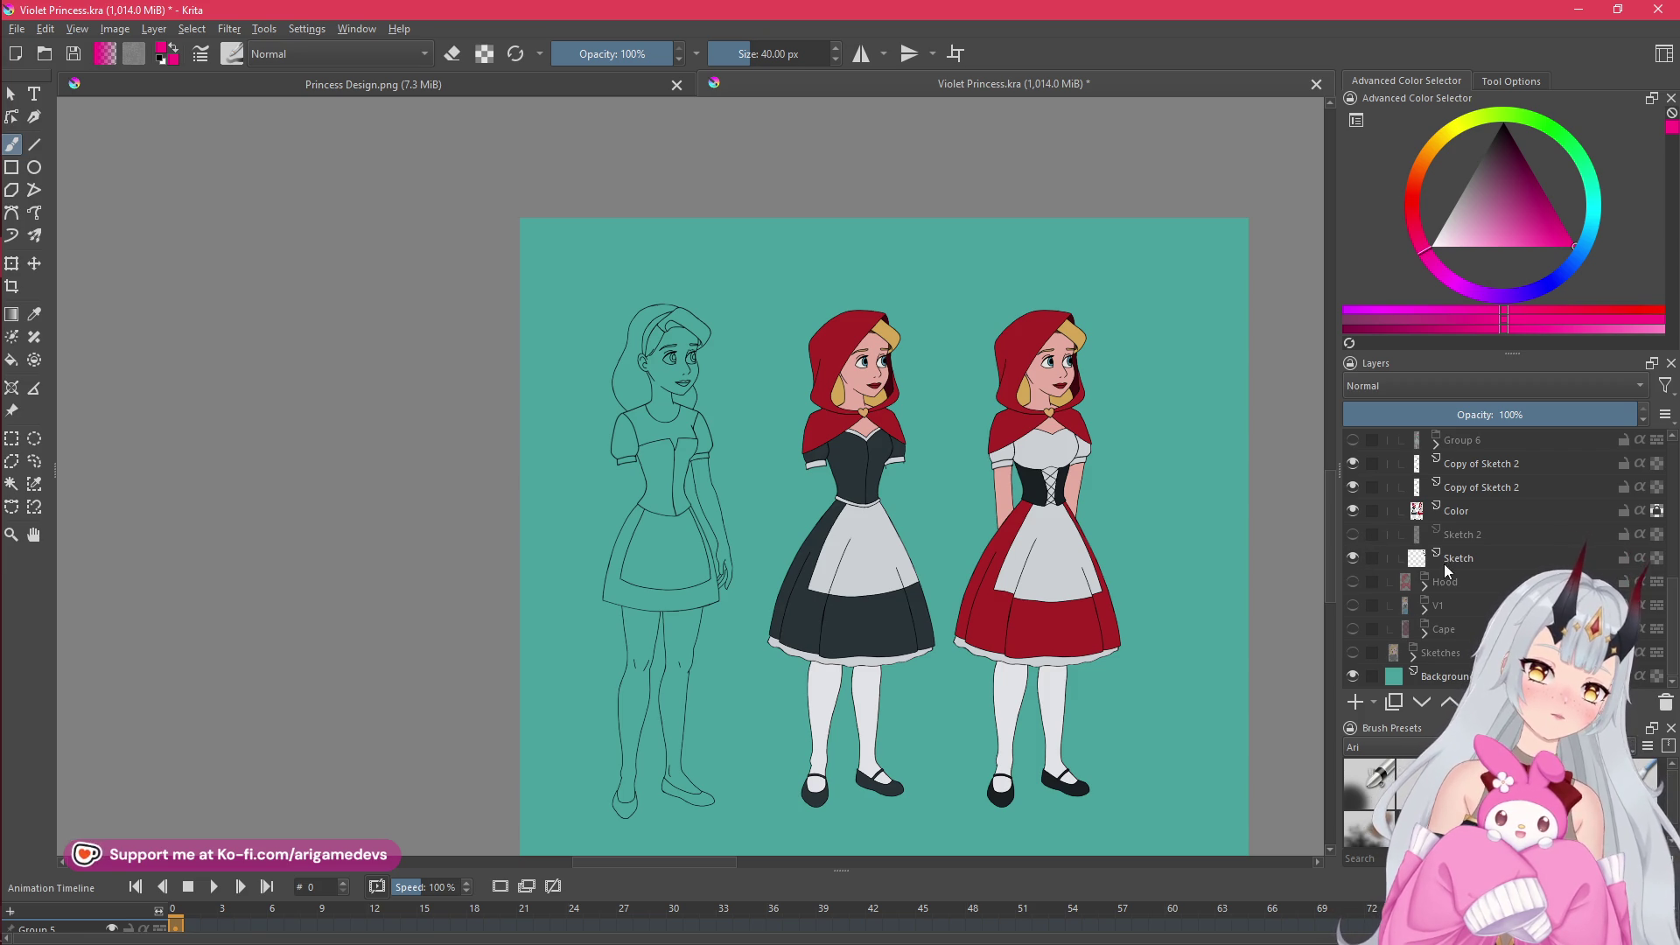
scroll(1437, 579, "up", 1)
scroll(1442, 573, "up", 1)
left_click(1400, 577)
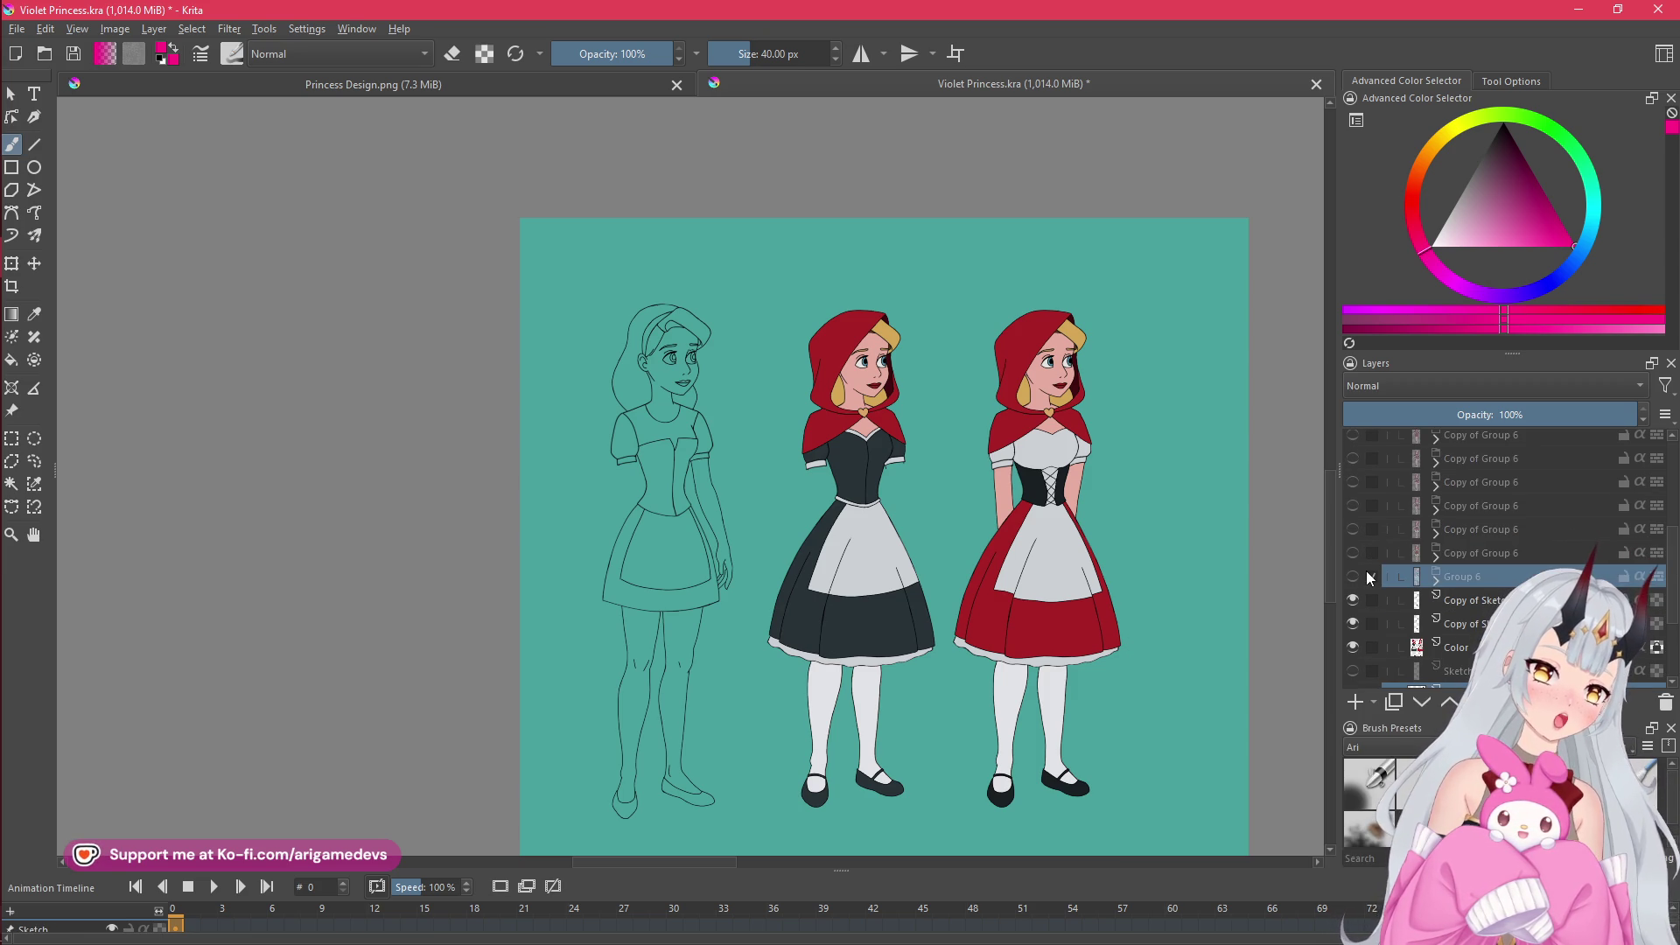
left_click(1353, 577)
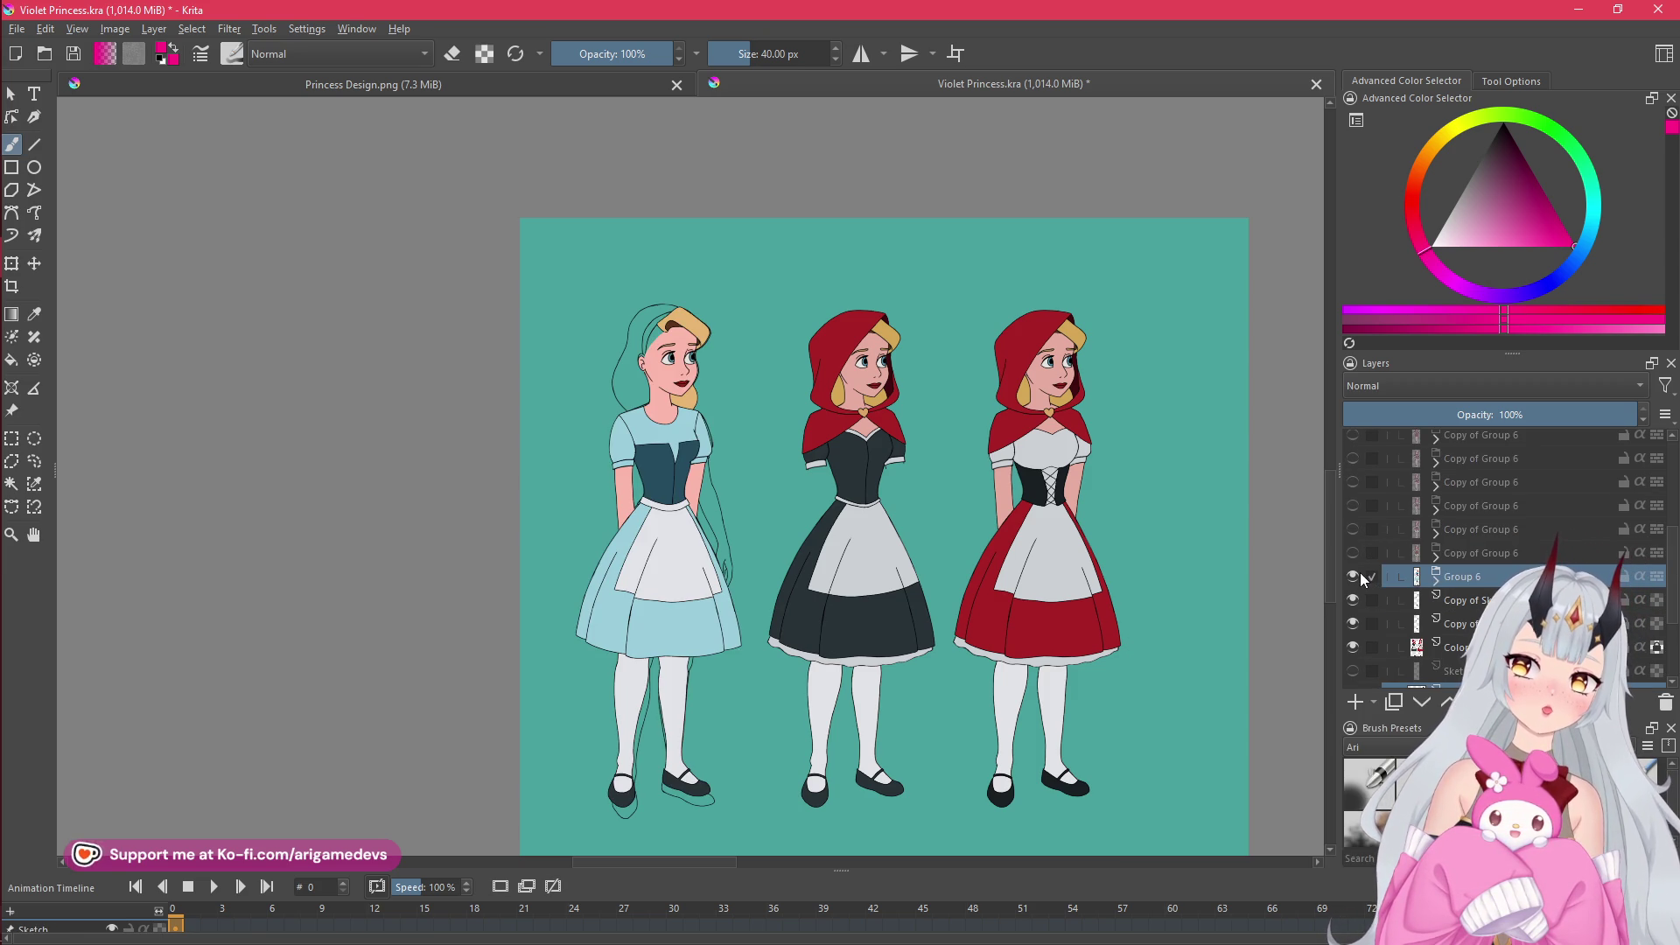
scroll(665, 649, "up", 2)
scroll(1373, 635, "down", 3)
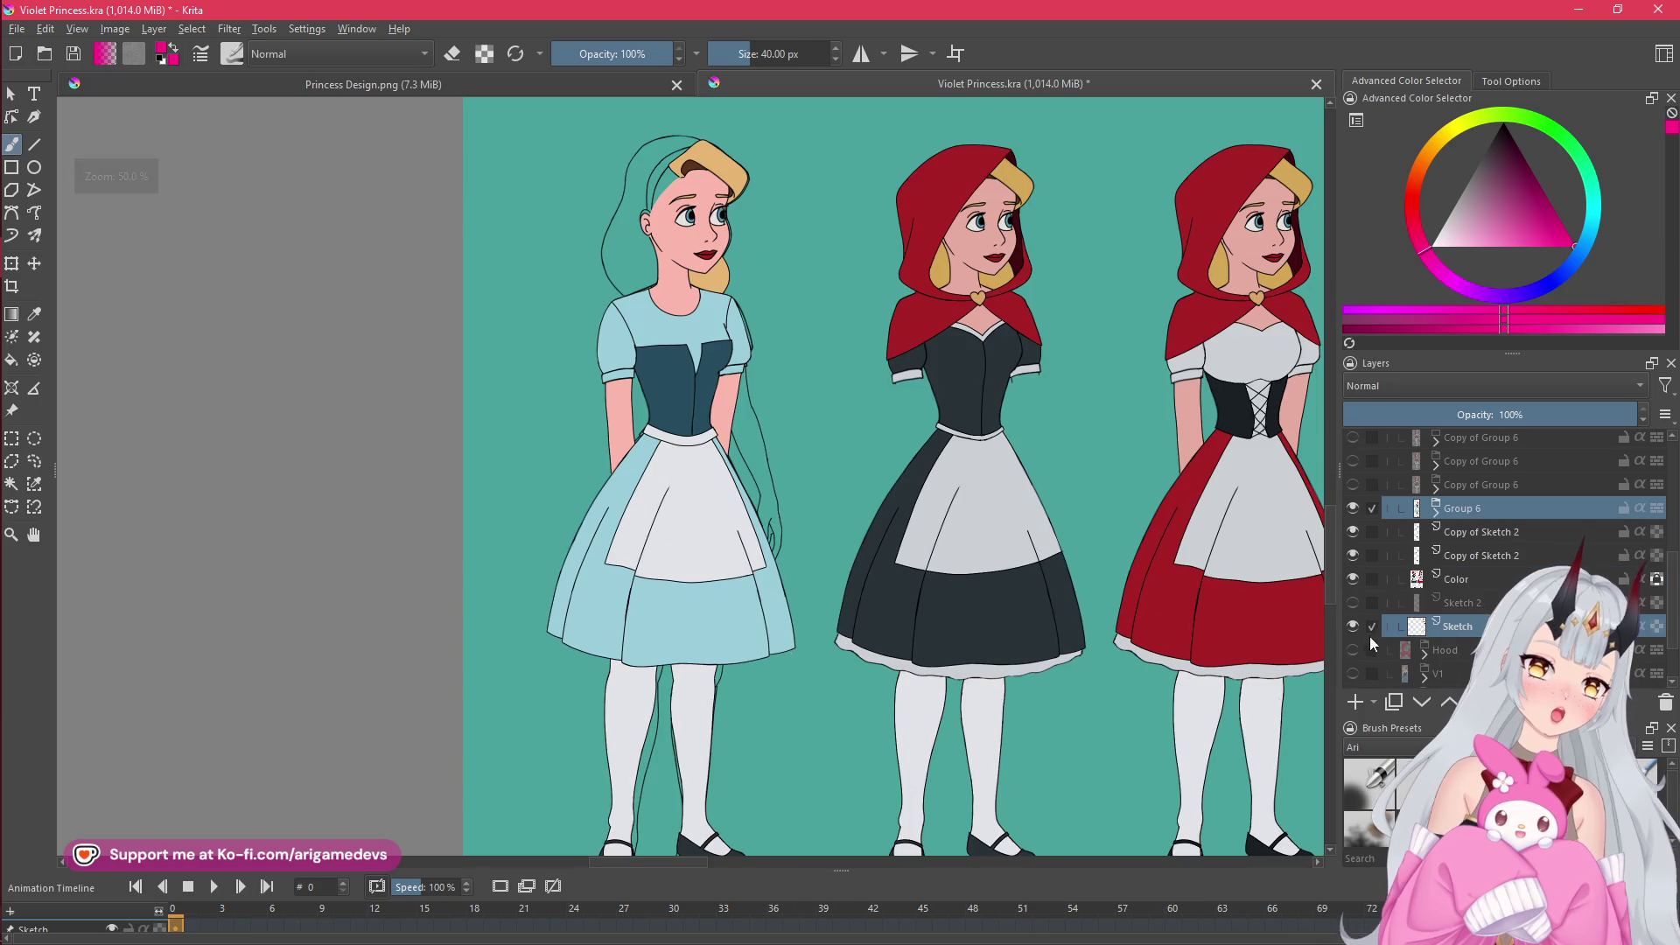
left_click(1353, 580)
left_click(1353, 580)
- Hide the sketch outlines around both figures and bring up the Princess Design.png document
left_click(1353, 602)
left_click(1353, 626)
scroll(850, 479, "down", 2)
scroll(850, 479, "up", 2)
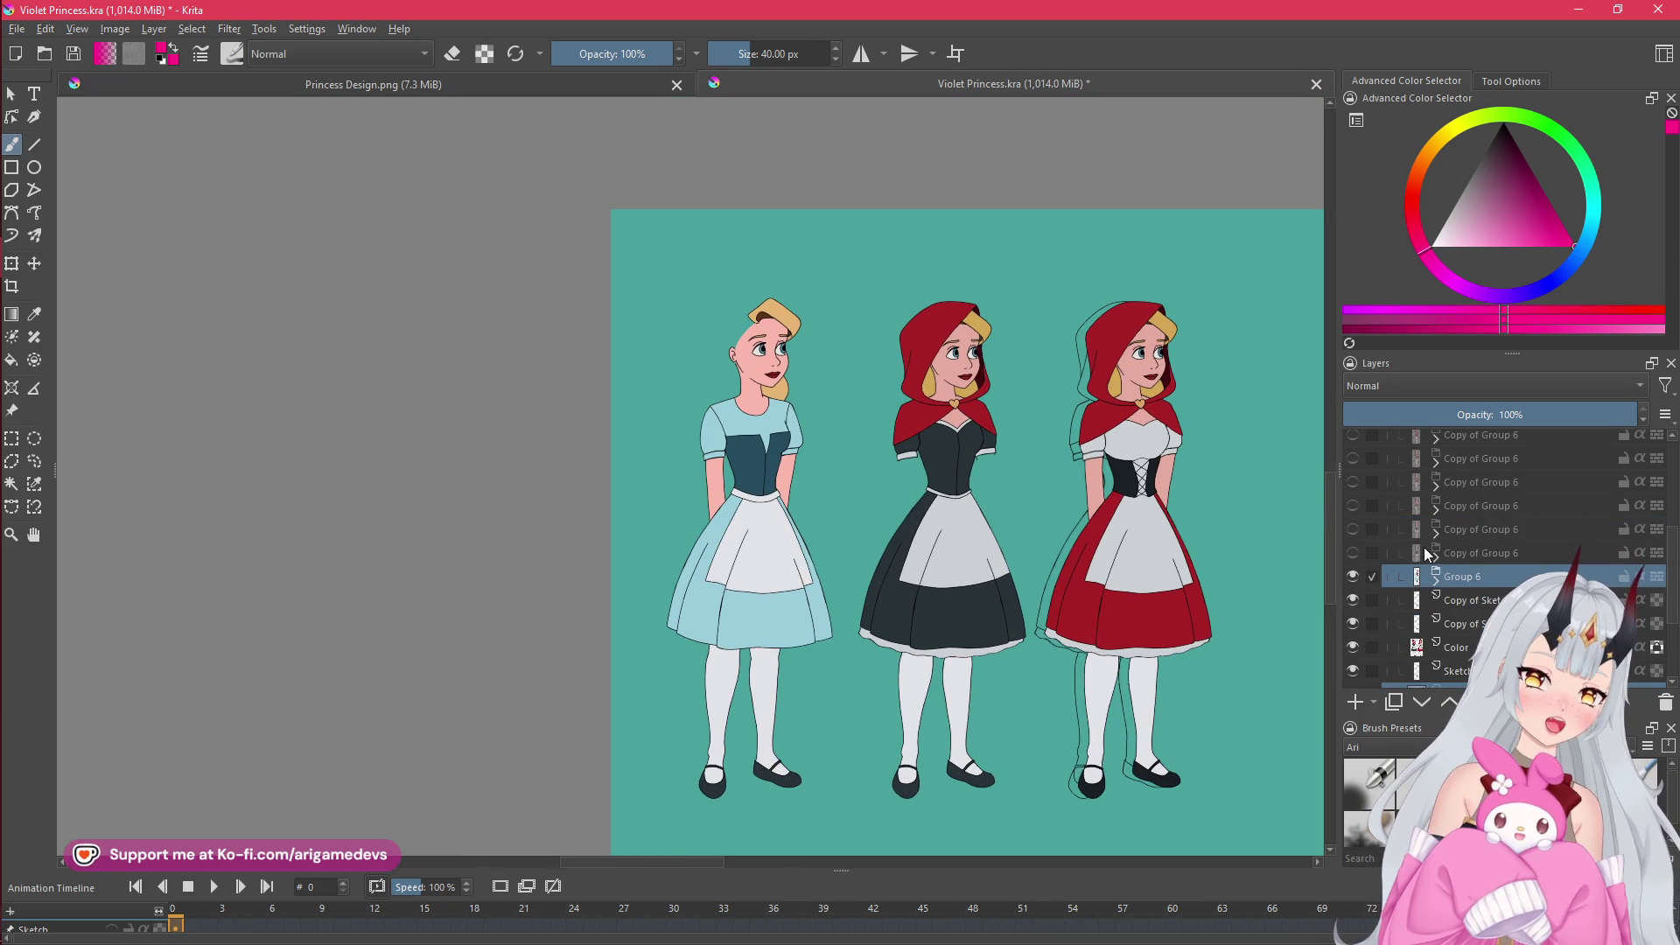
left_click(1354, 600)
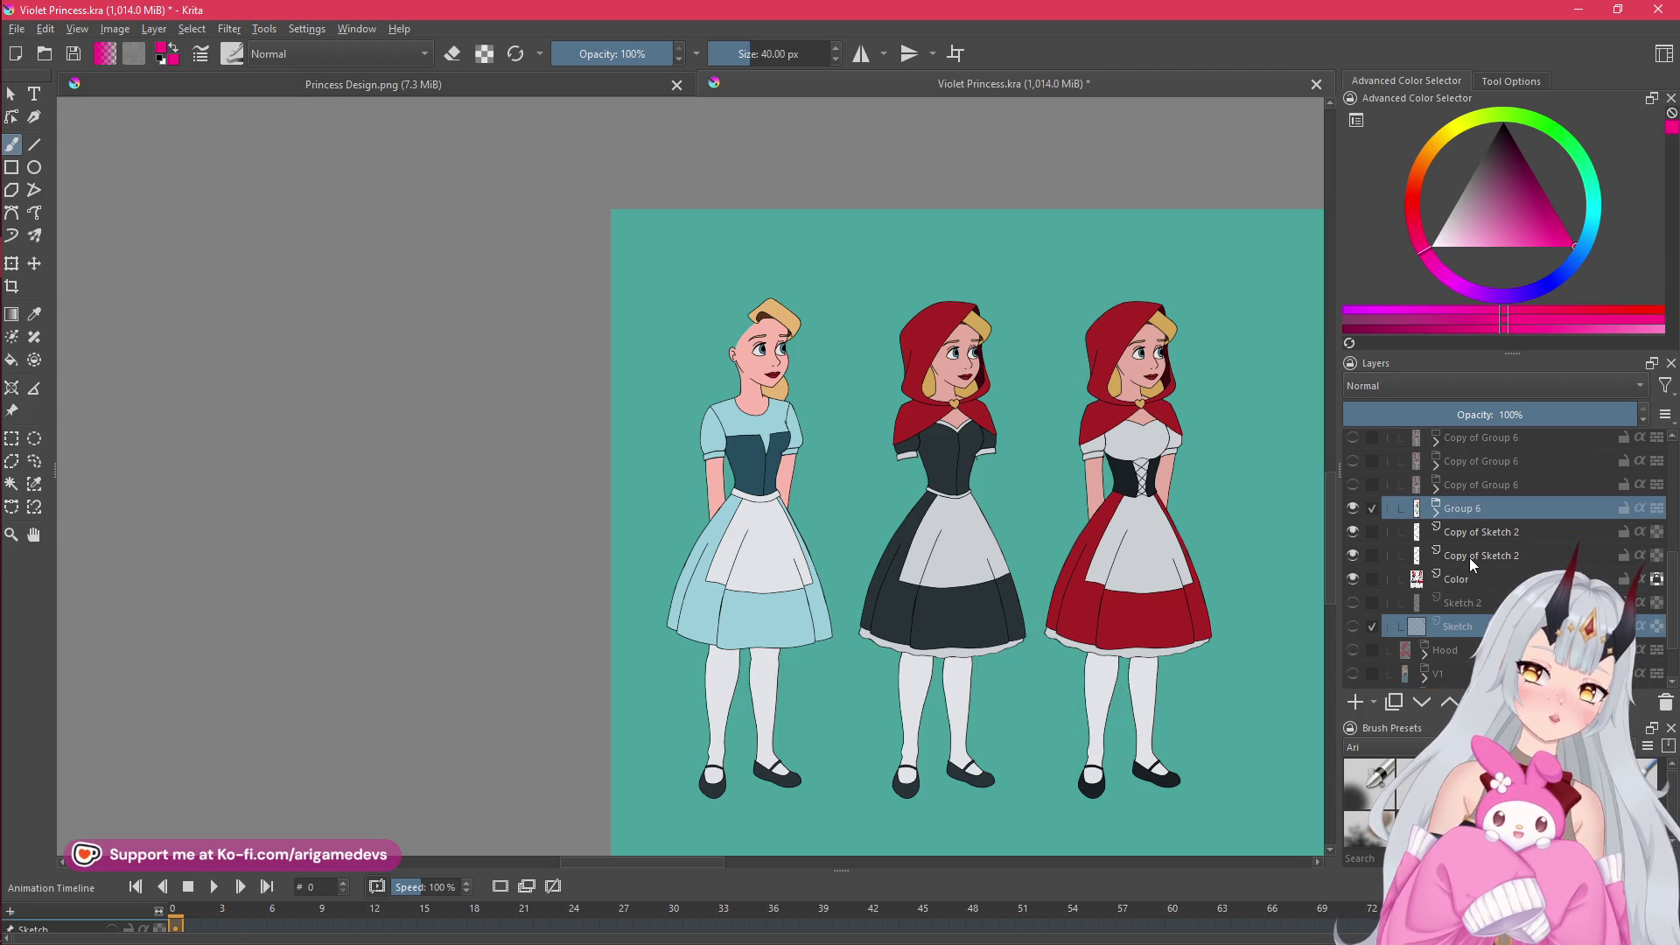
scroll(1457, 561, "up", 3)
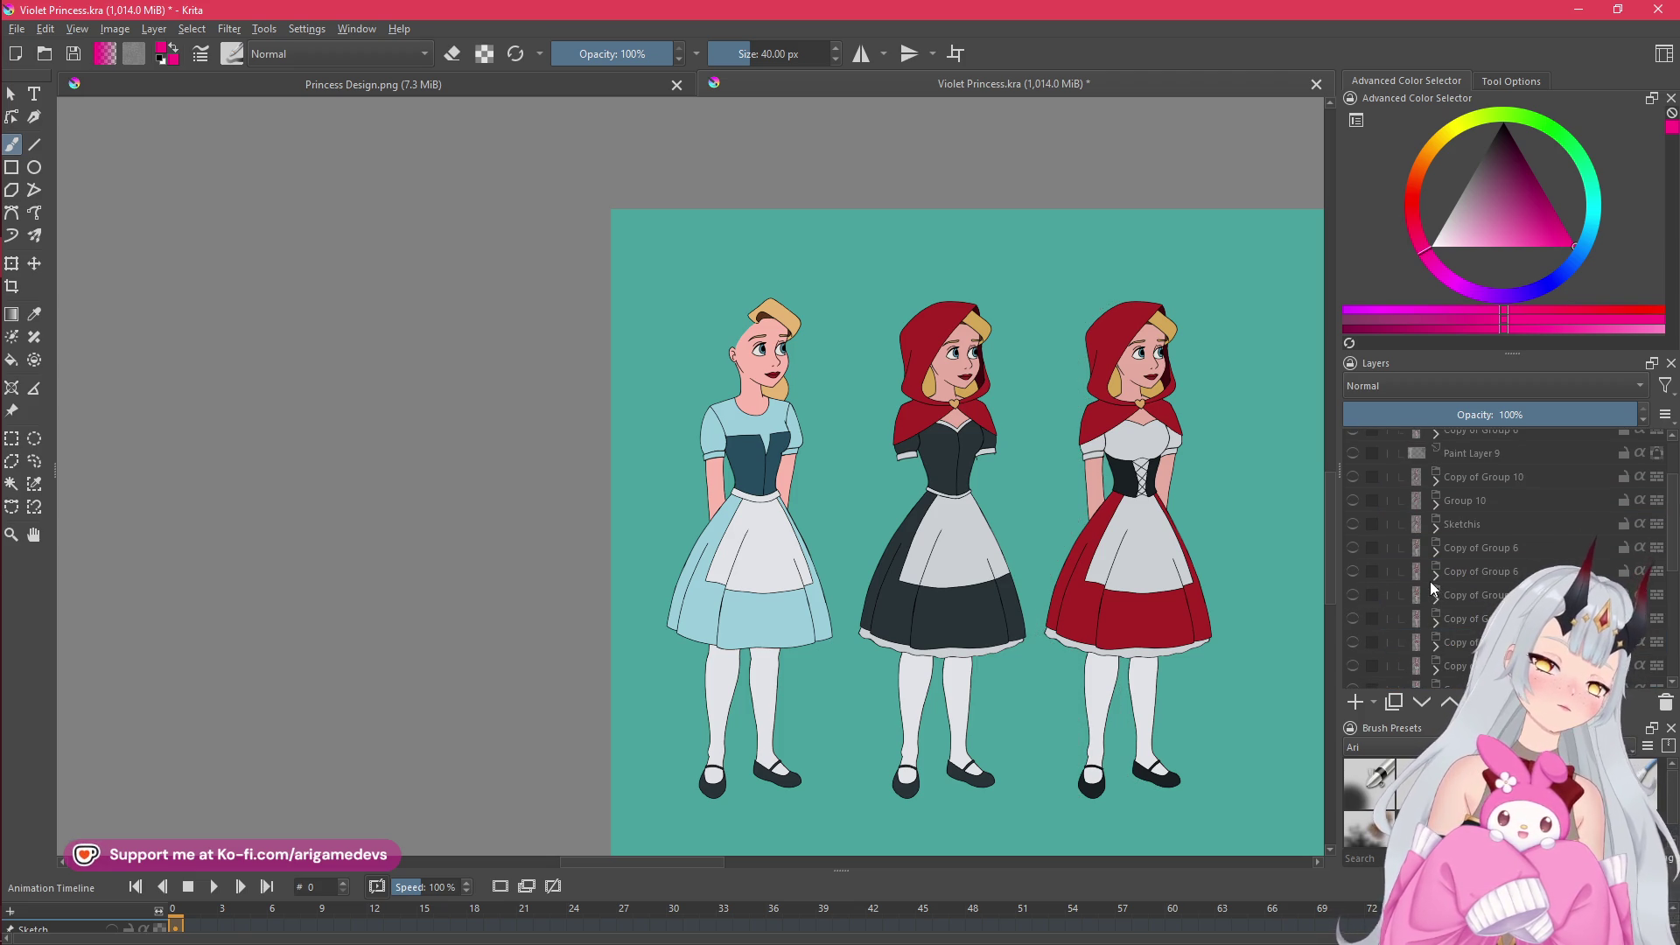
scroll(1430, 582, "up", 2)
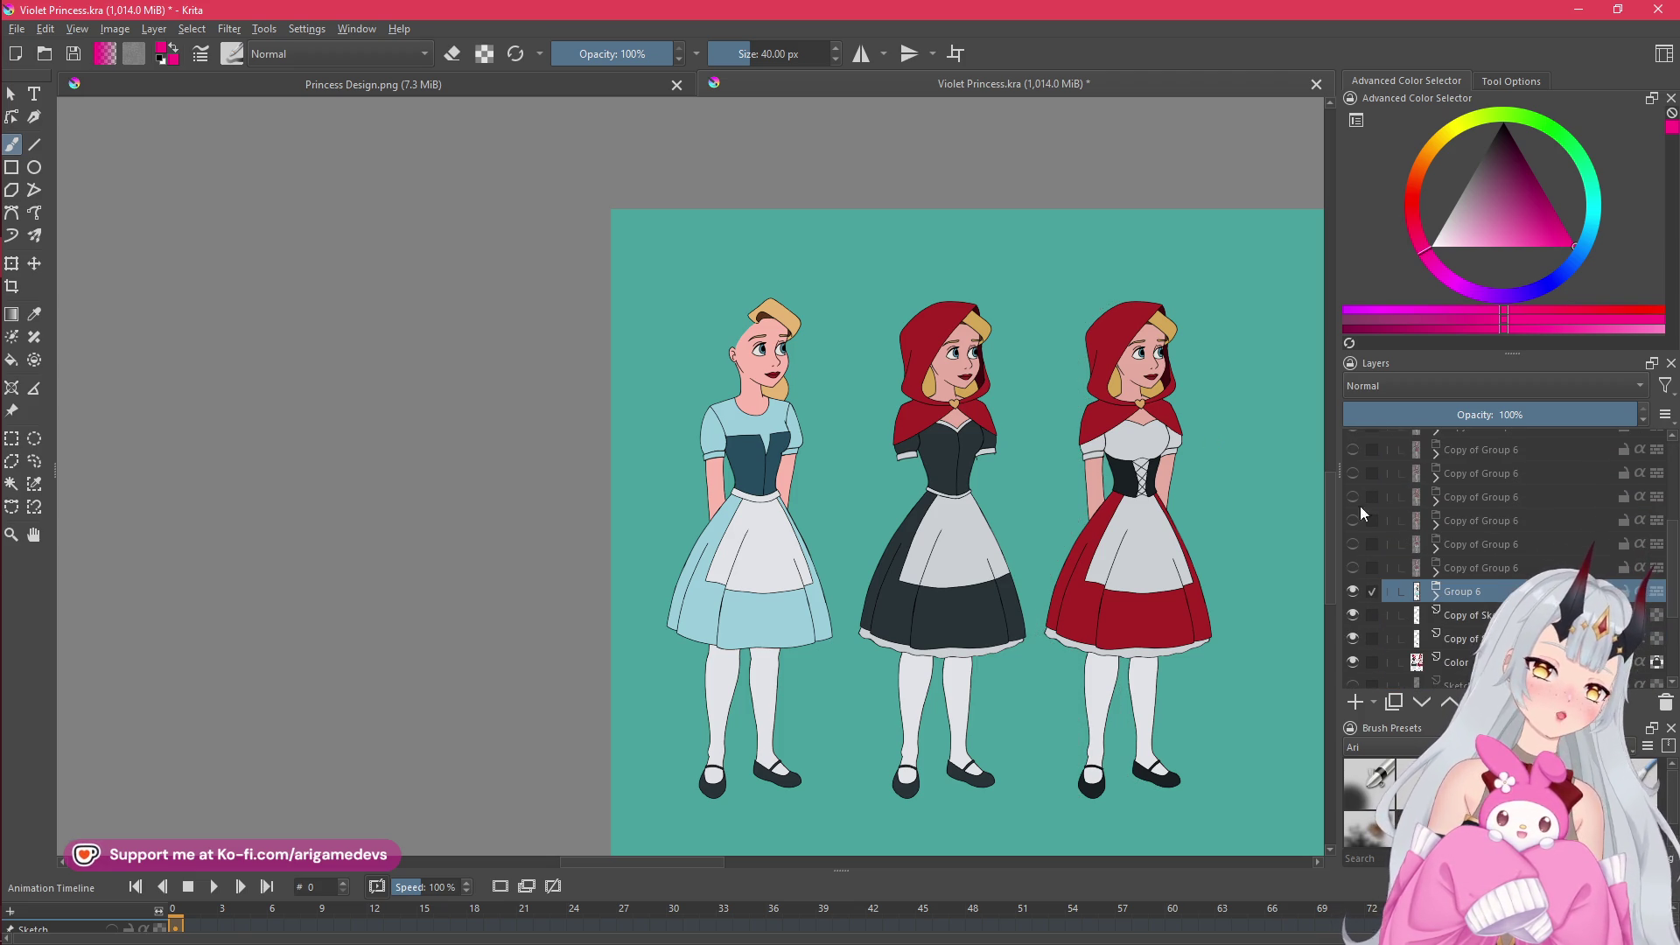
left_click(486, 86)
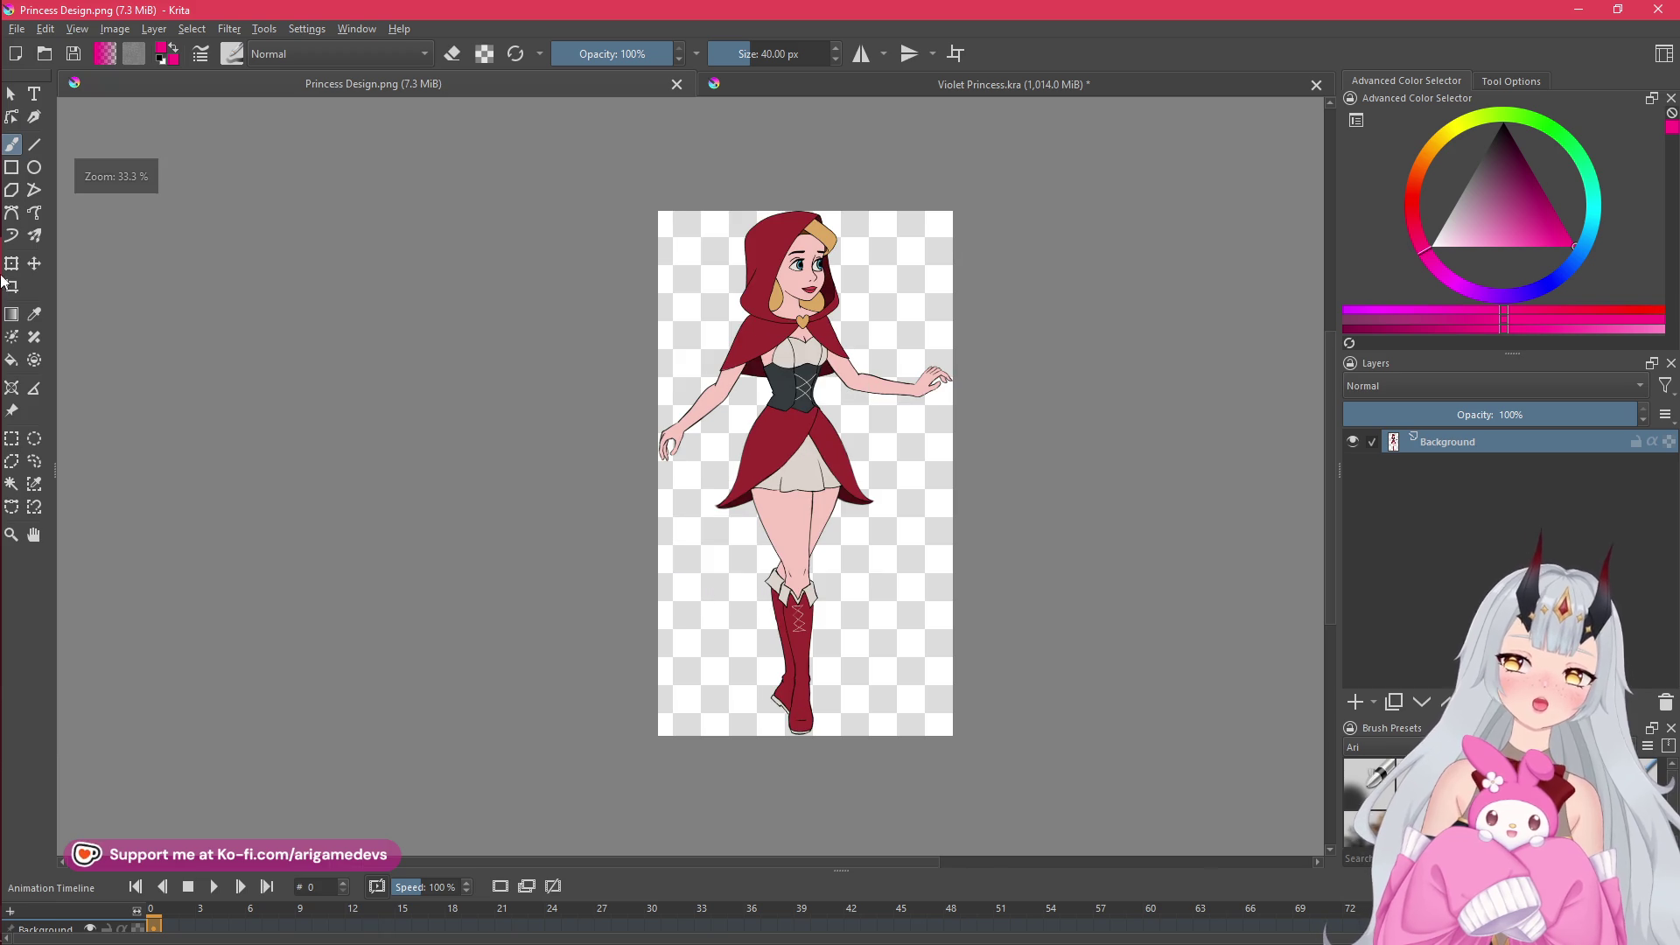
mouse_move(4, 262)
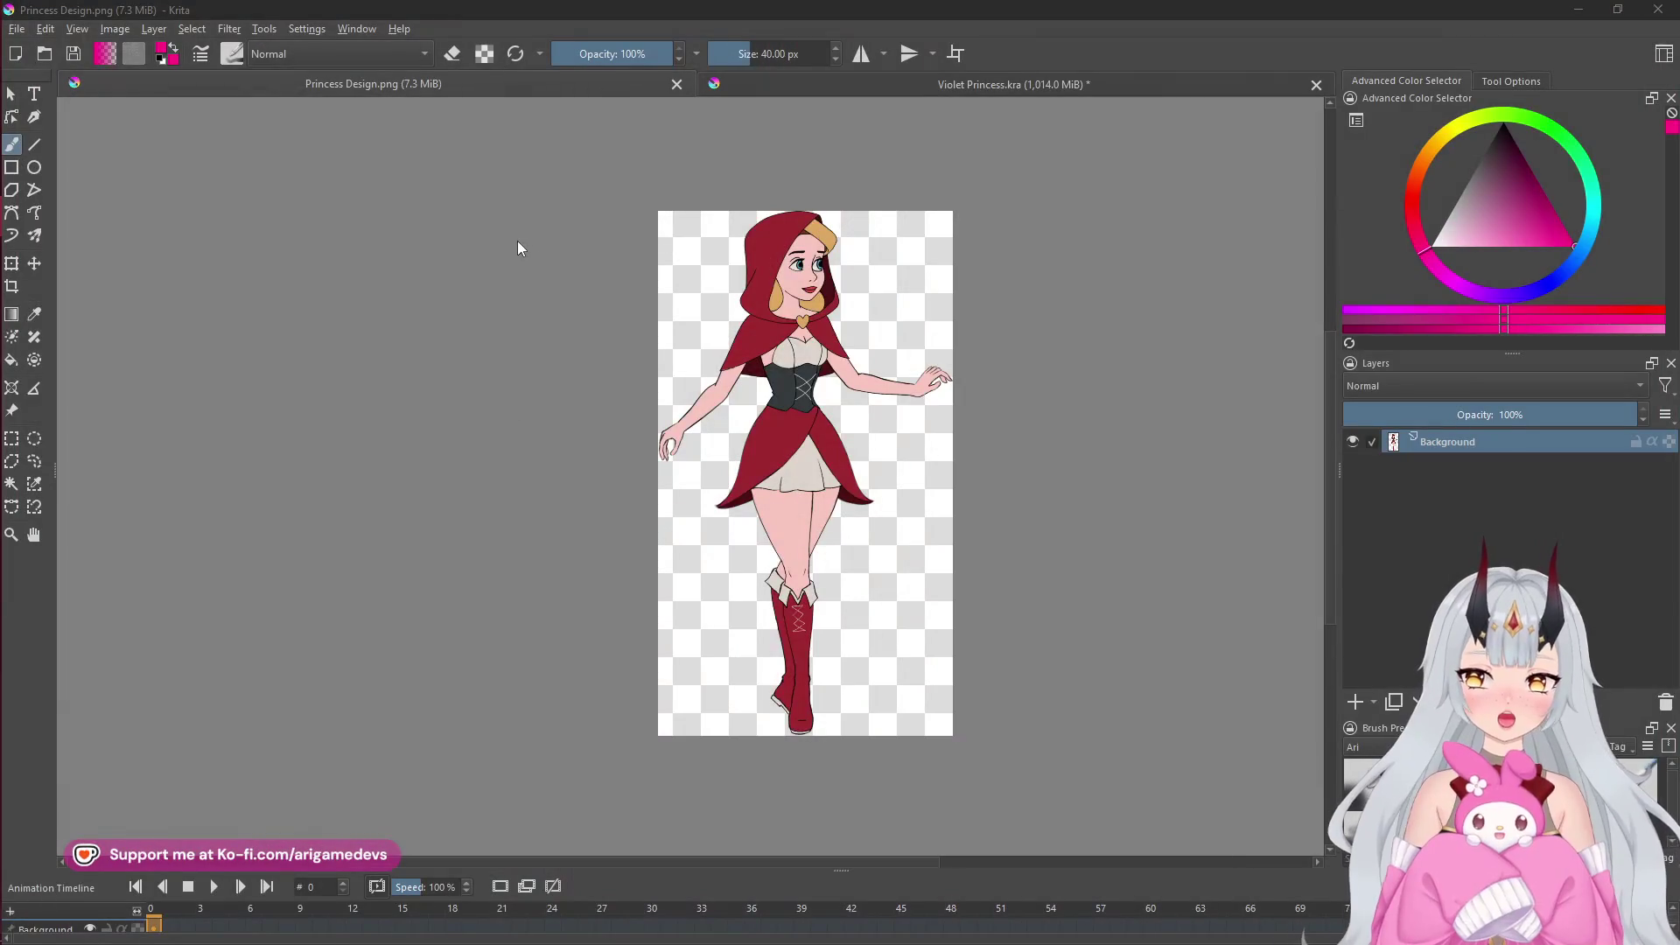
mouse_move(3, 215)
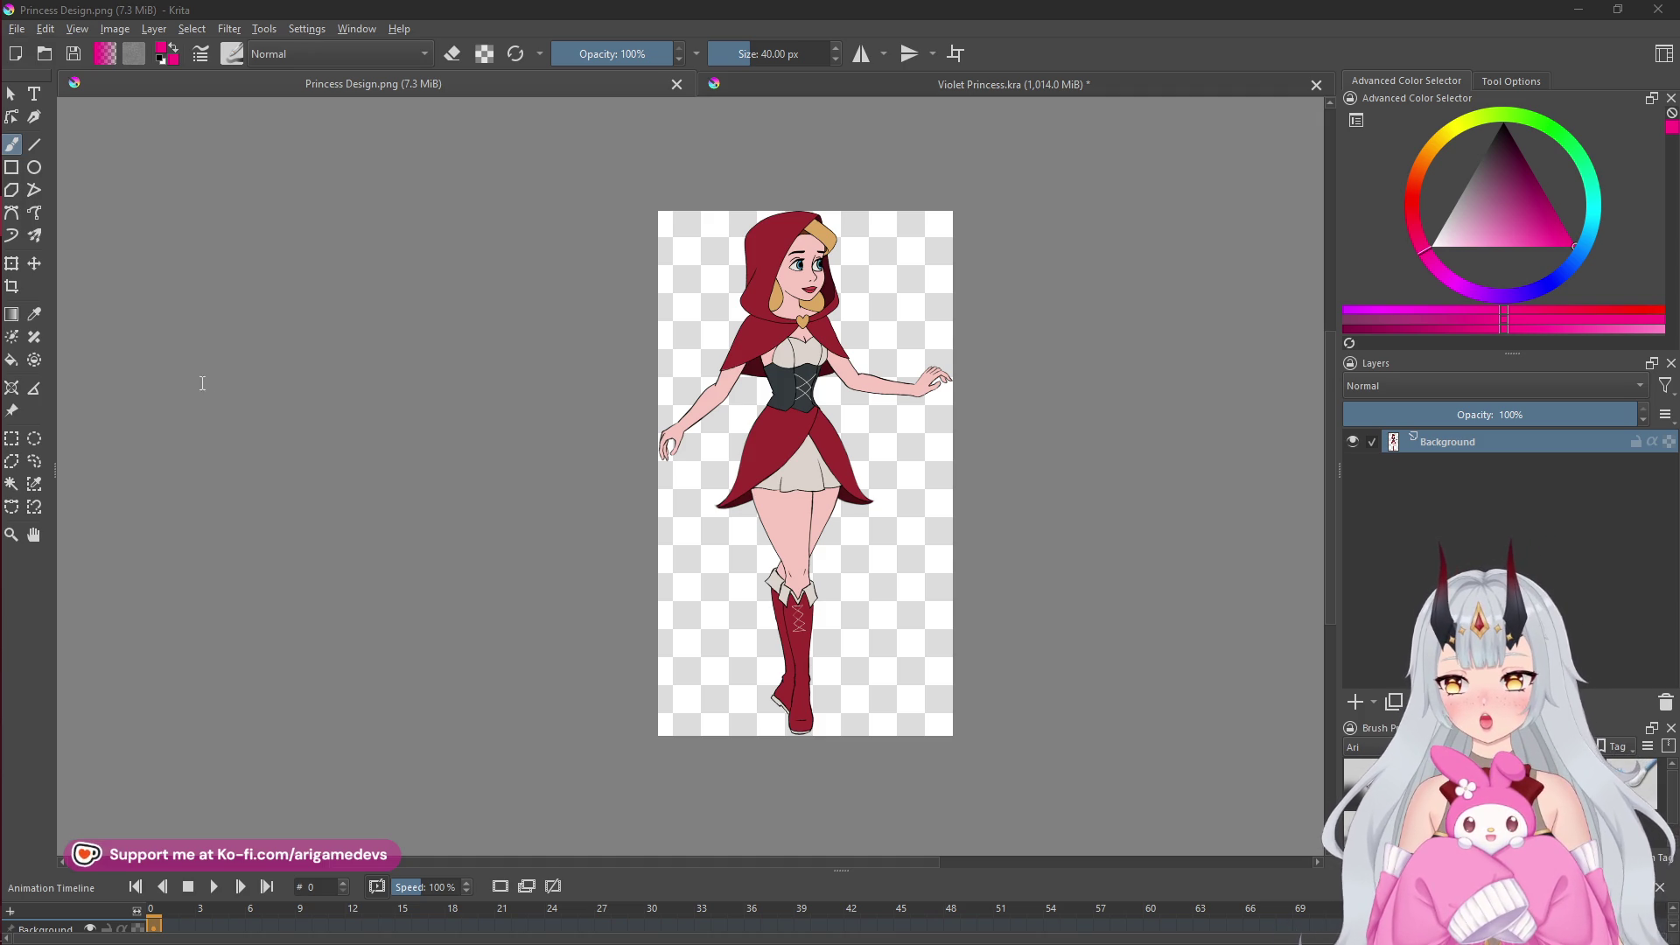
mouse_move(2, 412)
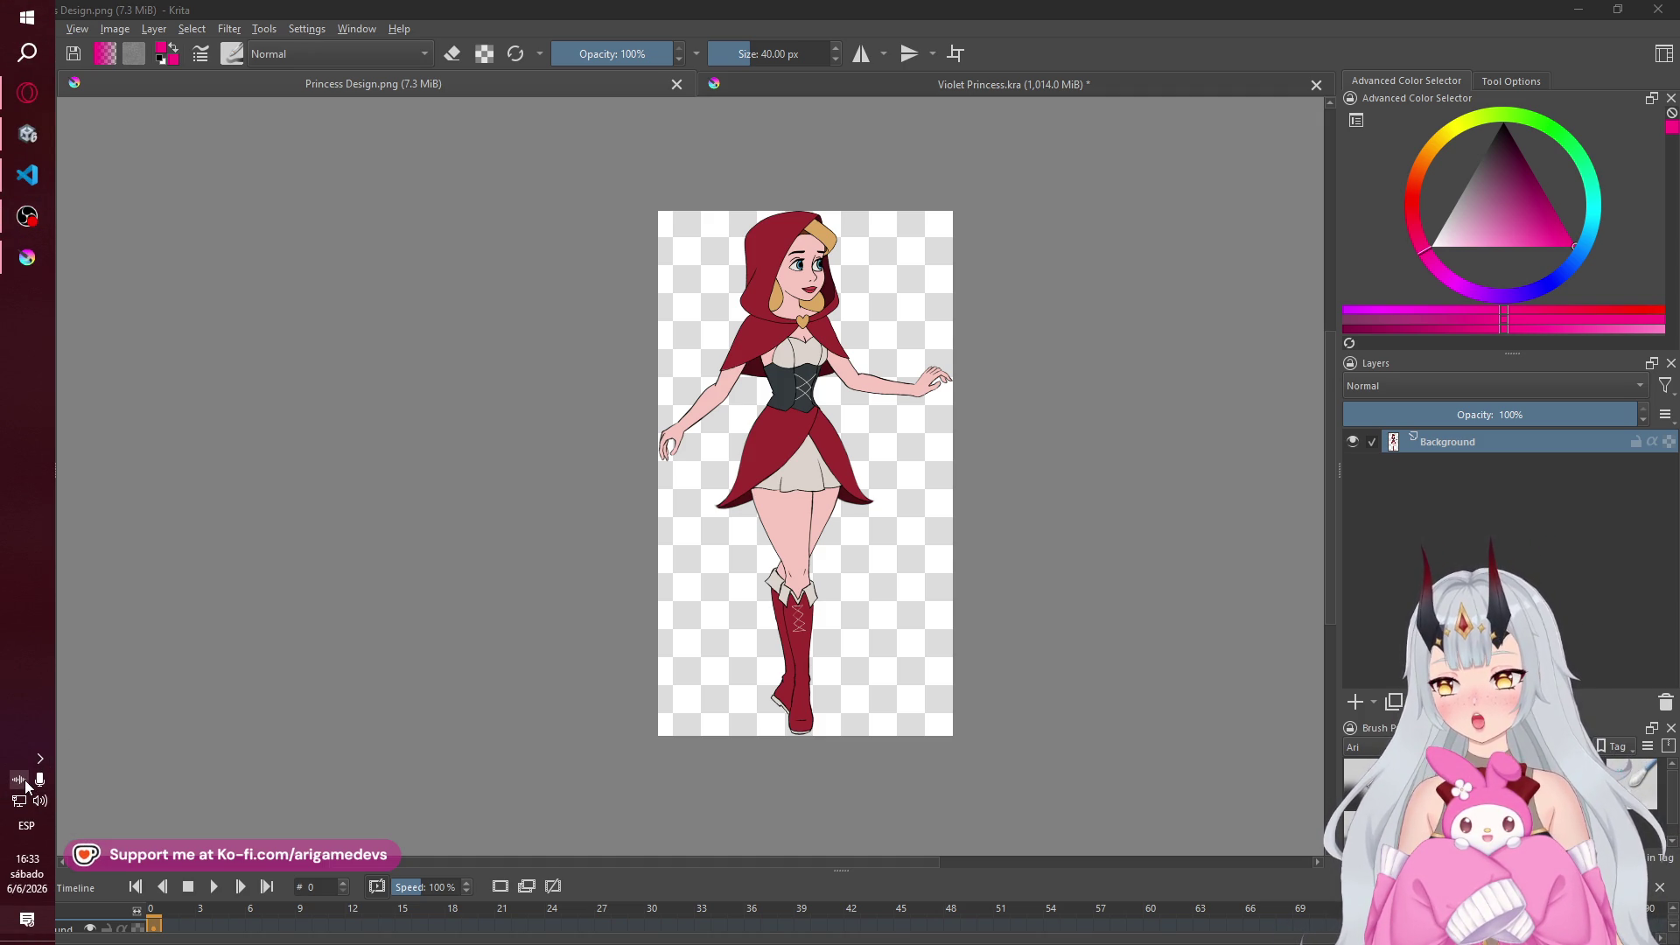
- Mute the ReaComp, ReaGate and ReaEQ effects on the microphone input in Wave Link
left_click(26, 784)
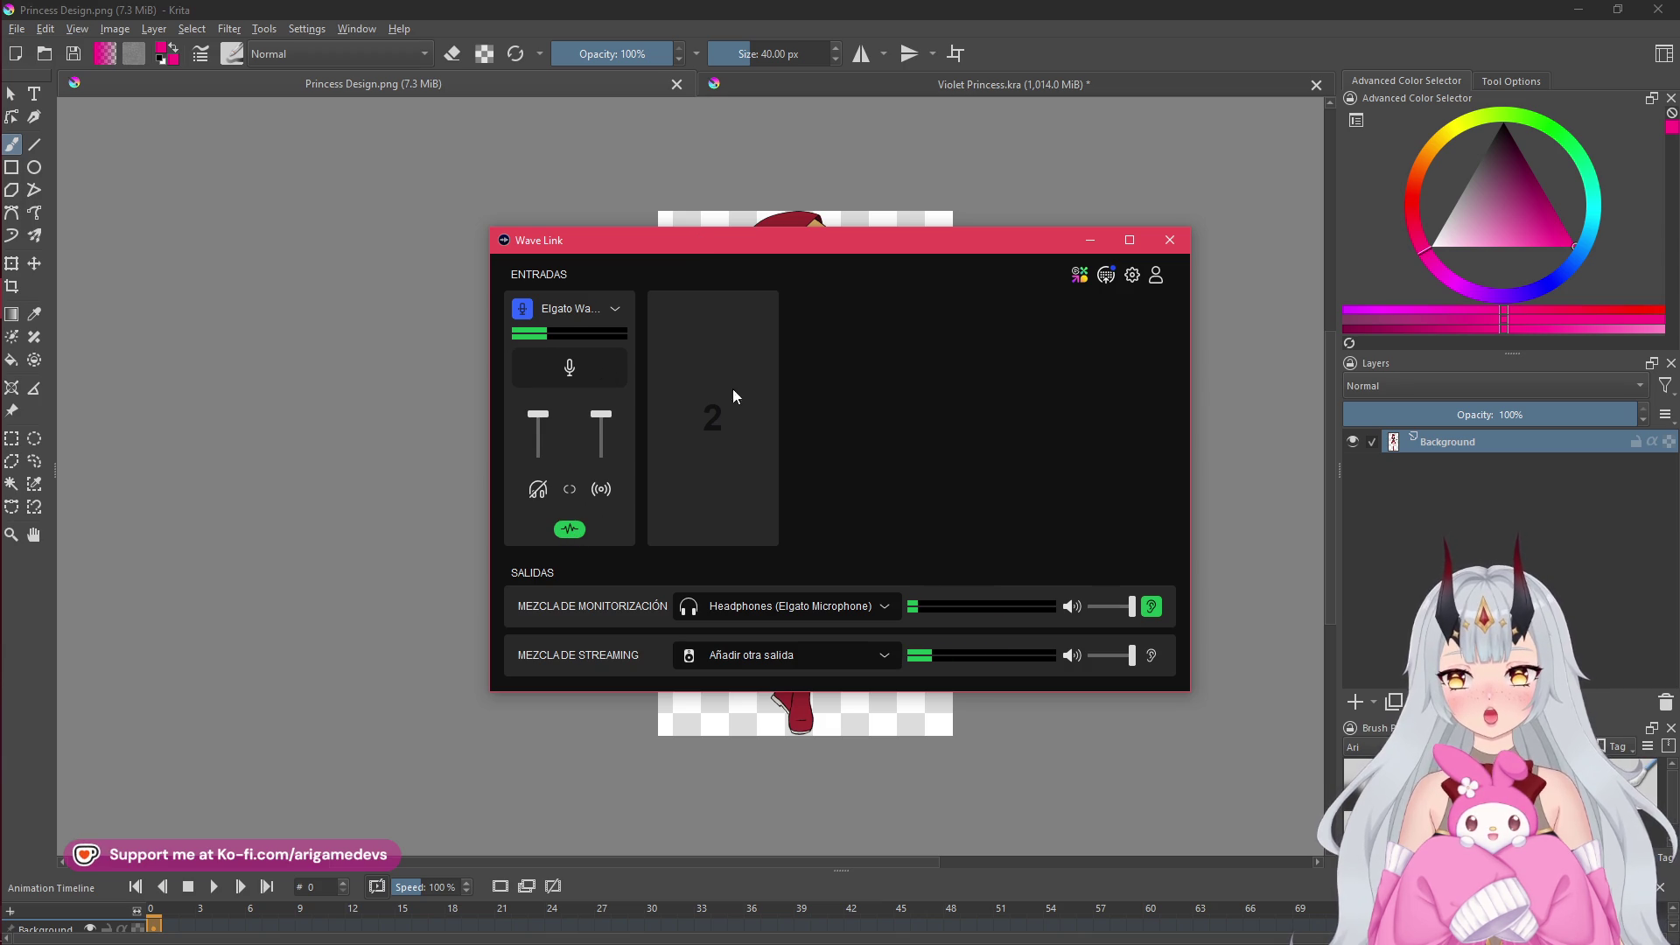
left_click(569, 529)
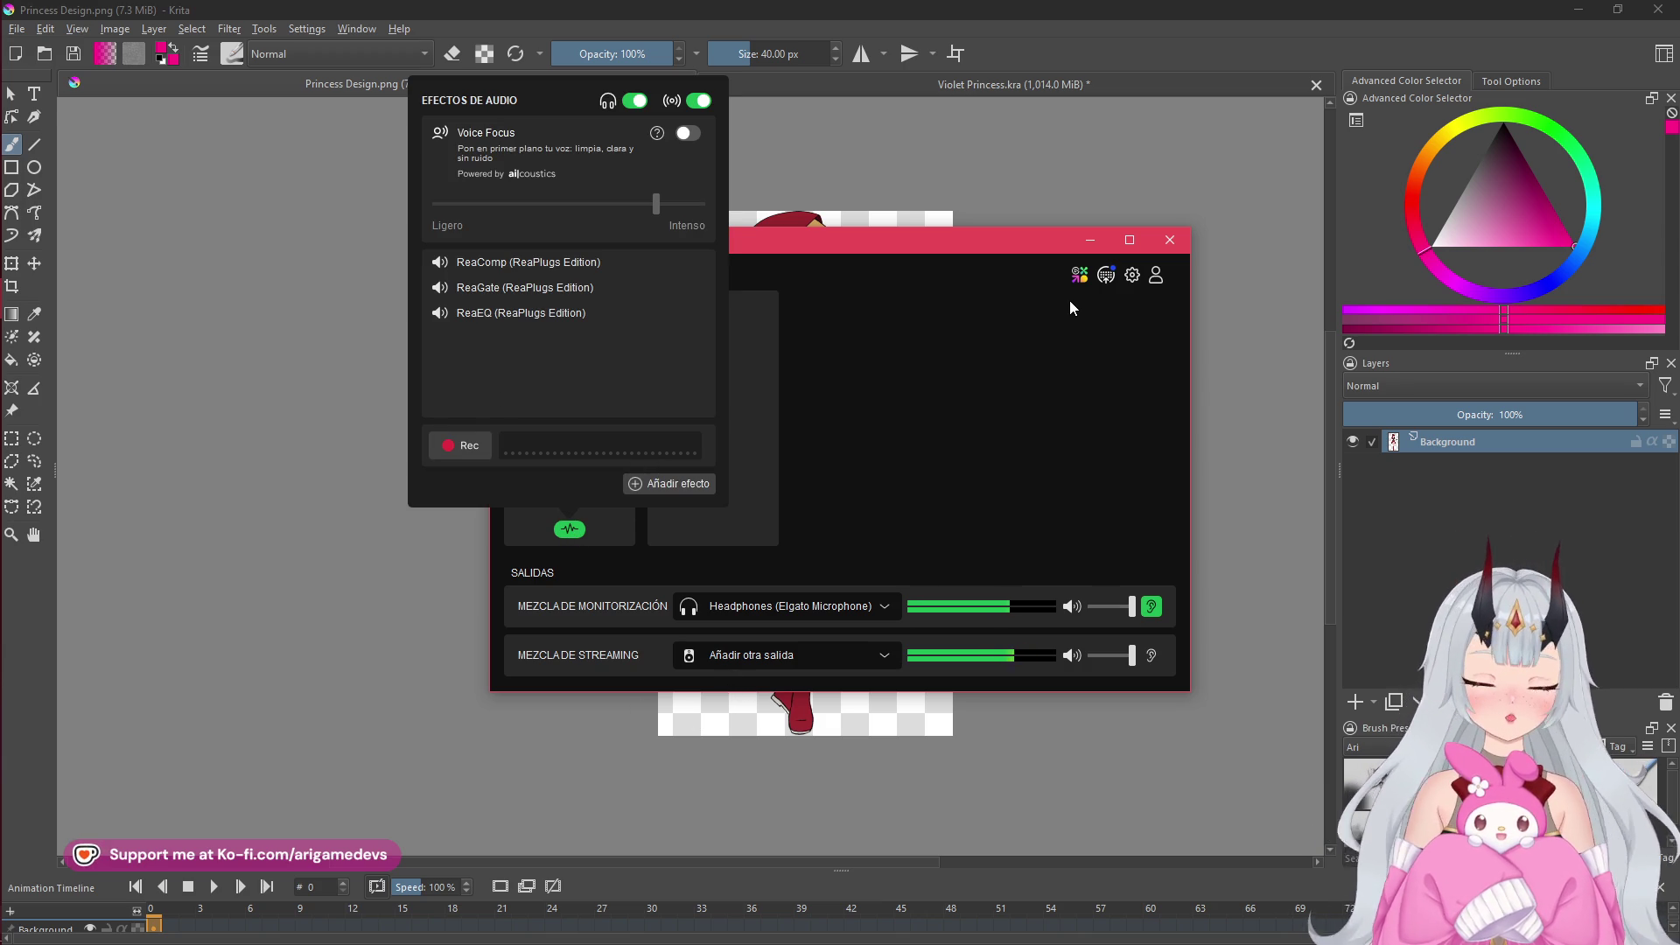
left_click(439, 263)
left_click(439, 288)
left_click(439, 314)
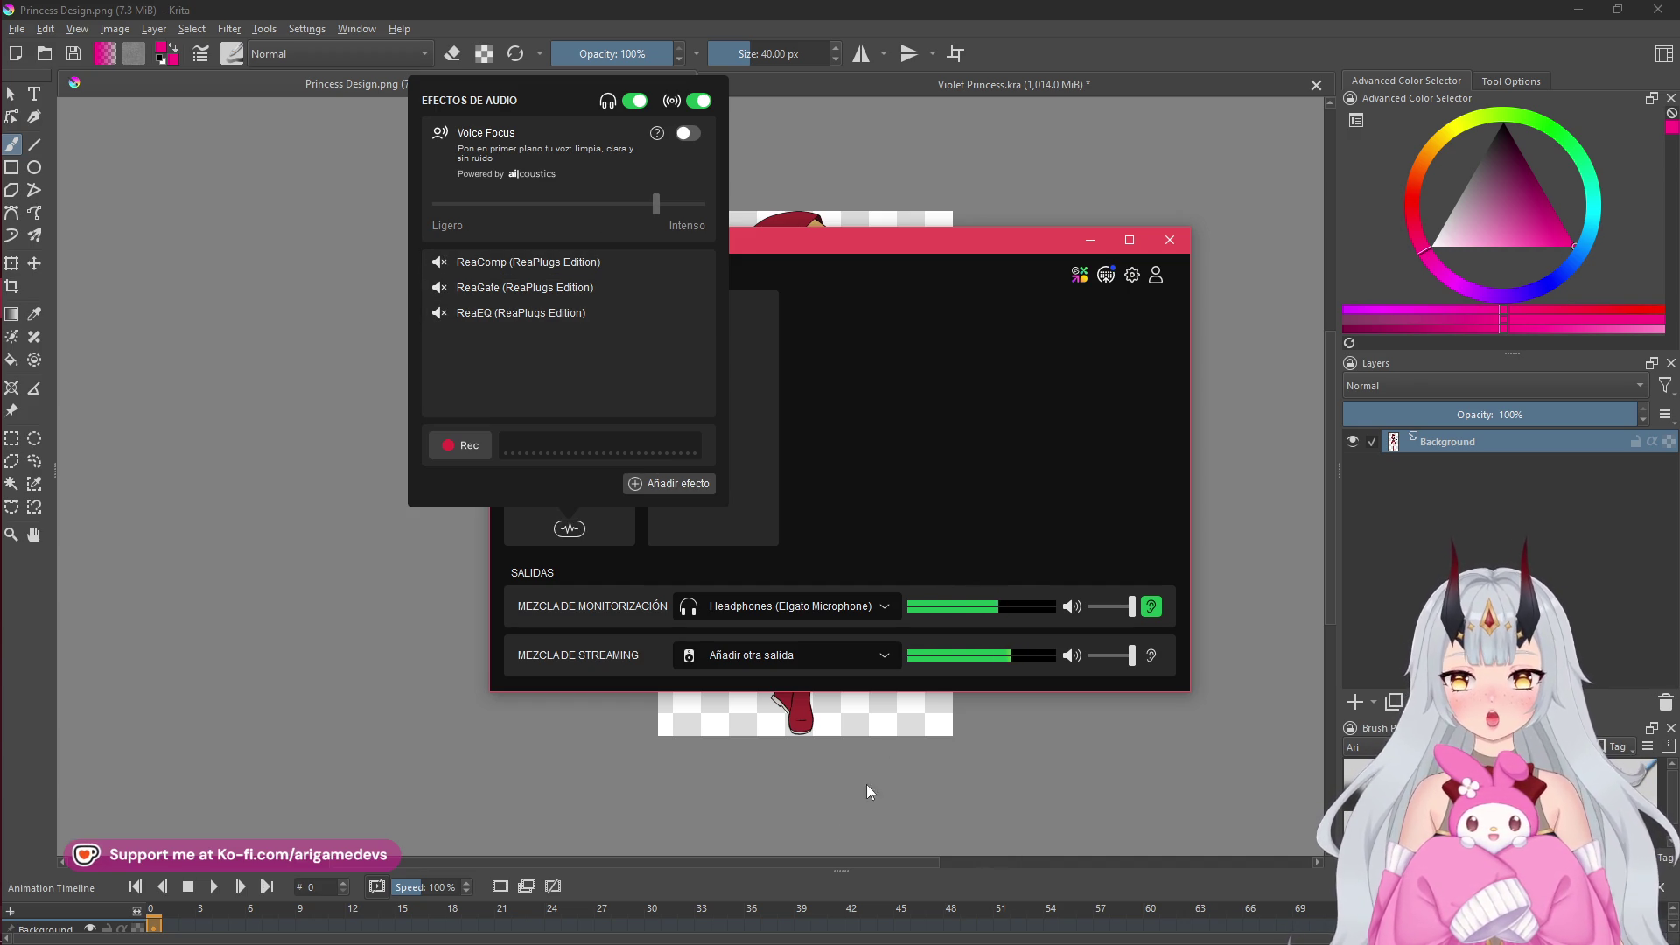
left_click(814, 873)
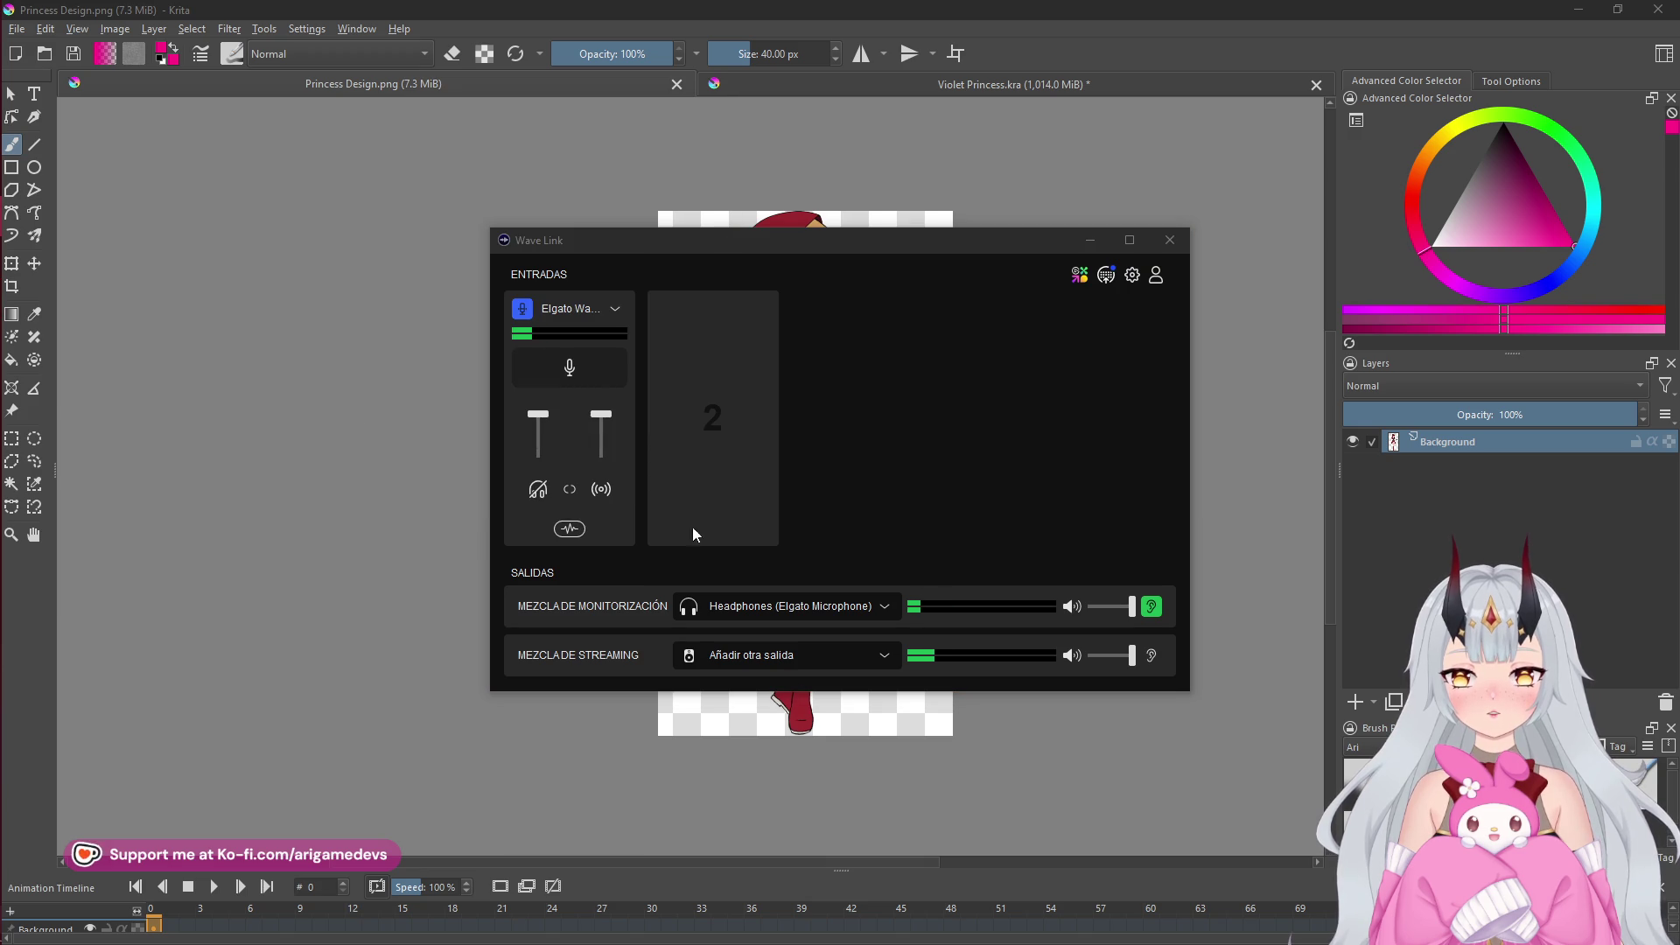
- Re-enable the microphone's ReaGate effect, then bring the Opera browser forward
mouse_move(3, 387)
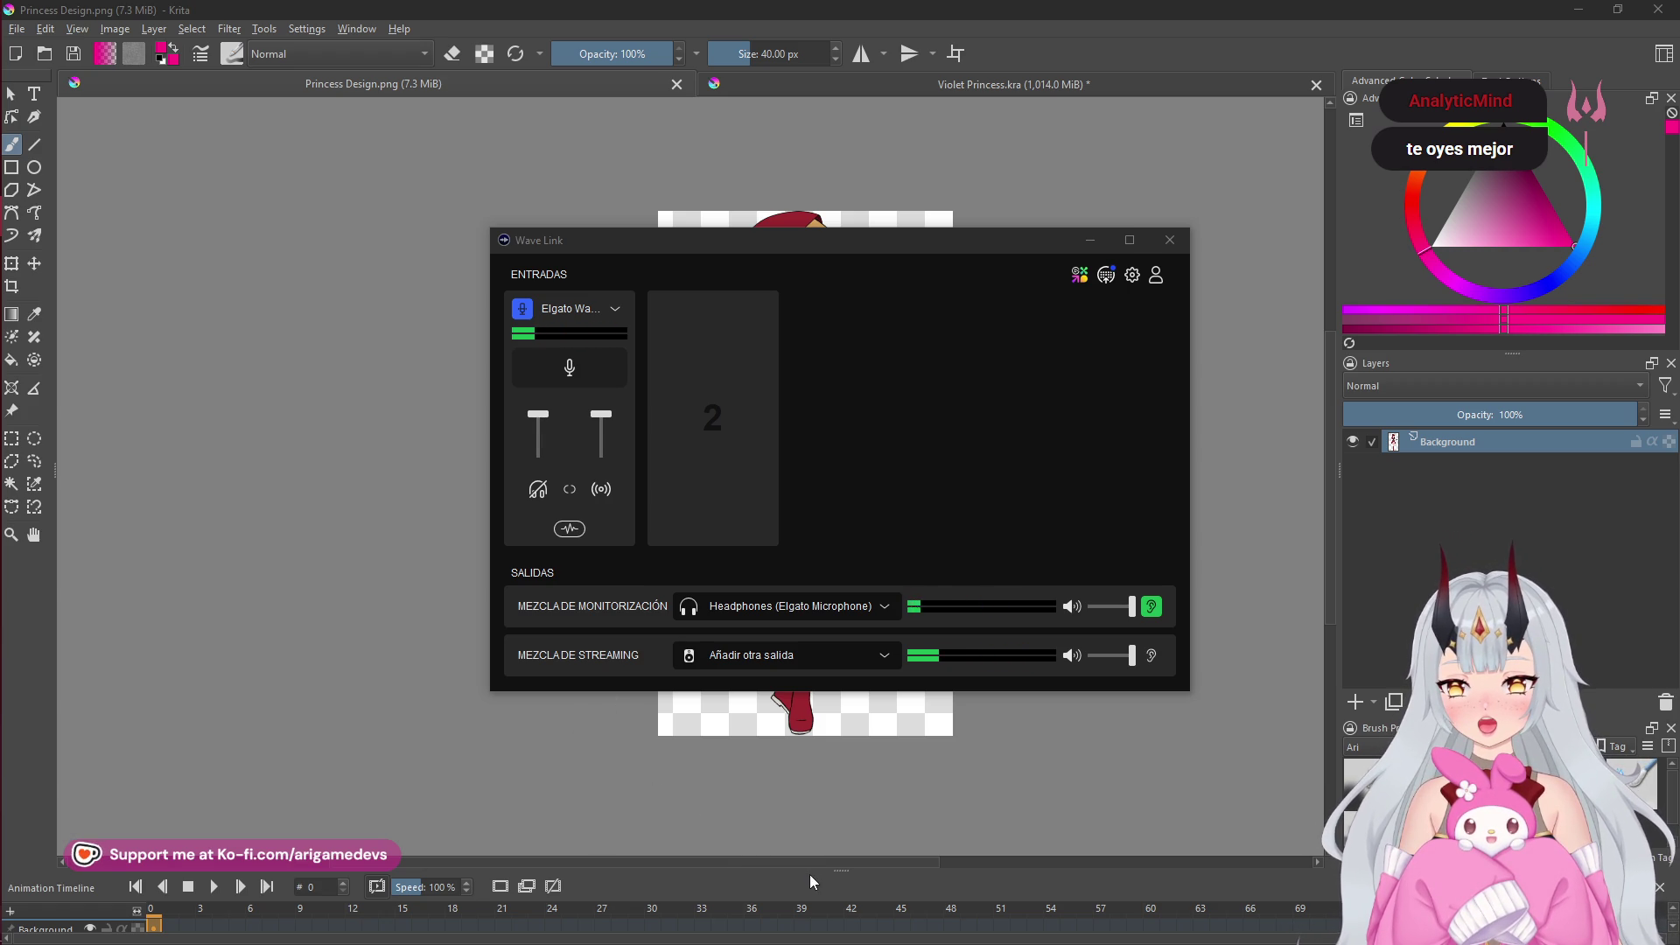
mouse_move(2, 551)
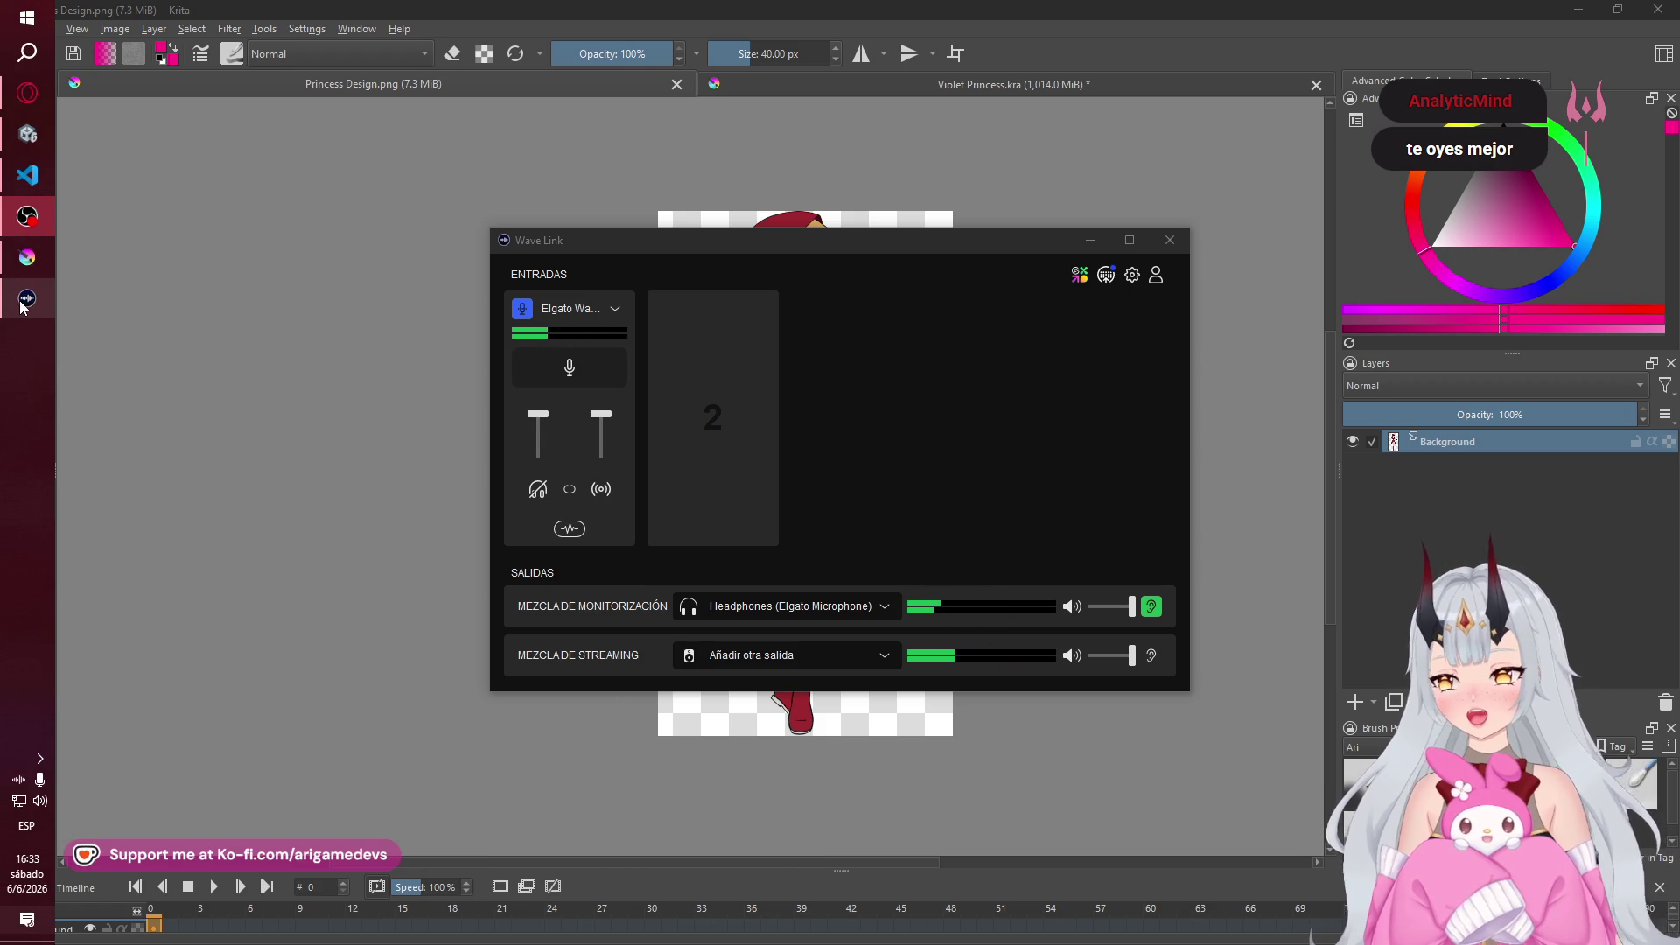
left_click(24, 301)
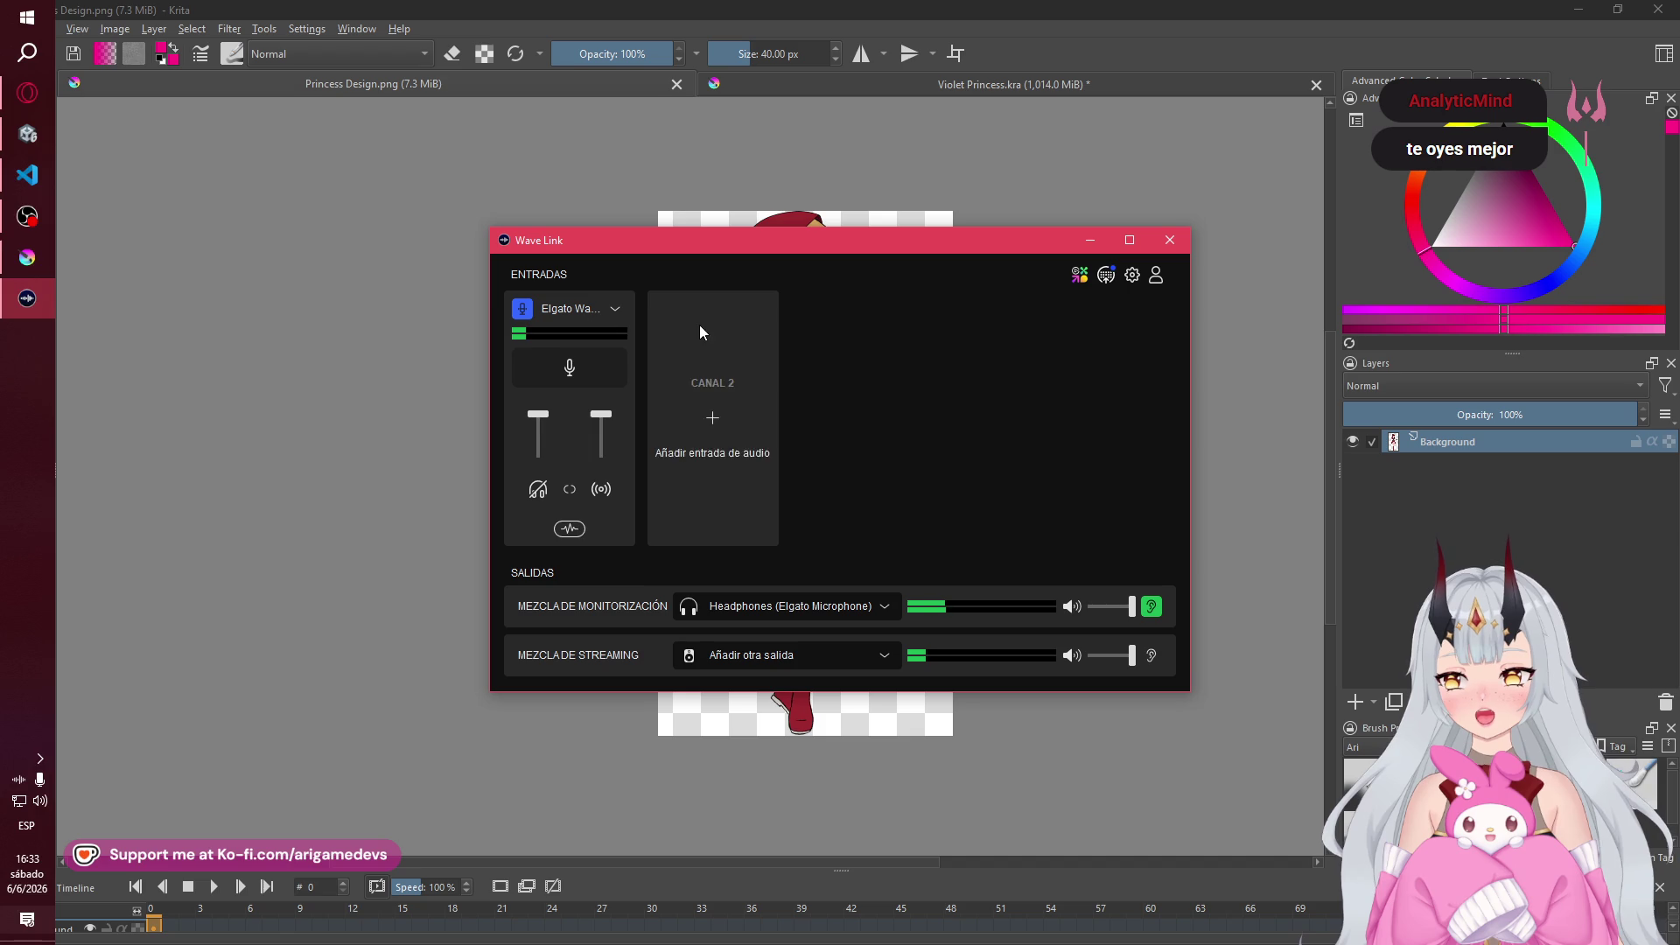
left_click(569, 530)
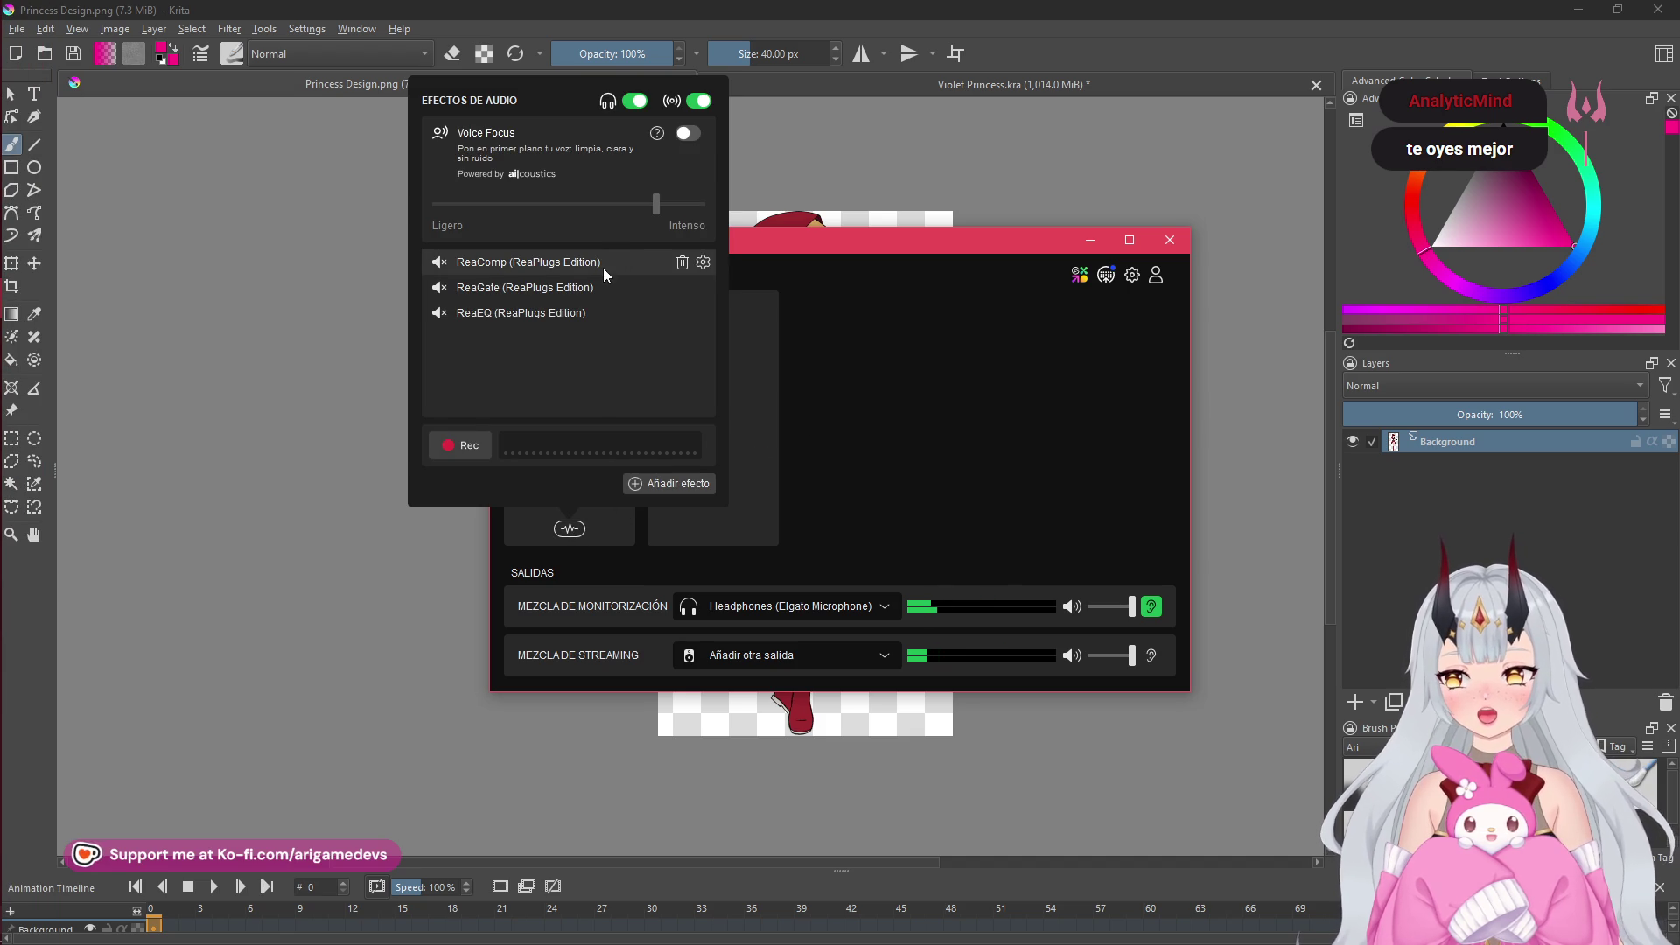
left_click(436, 289)
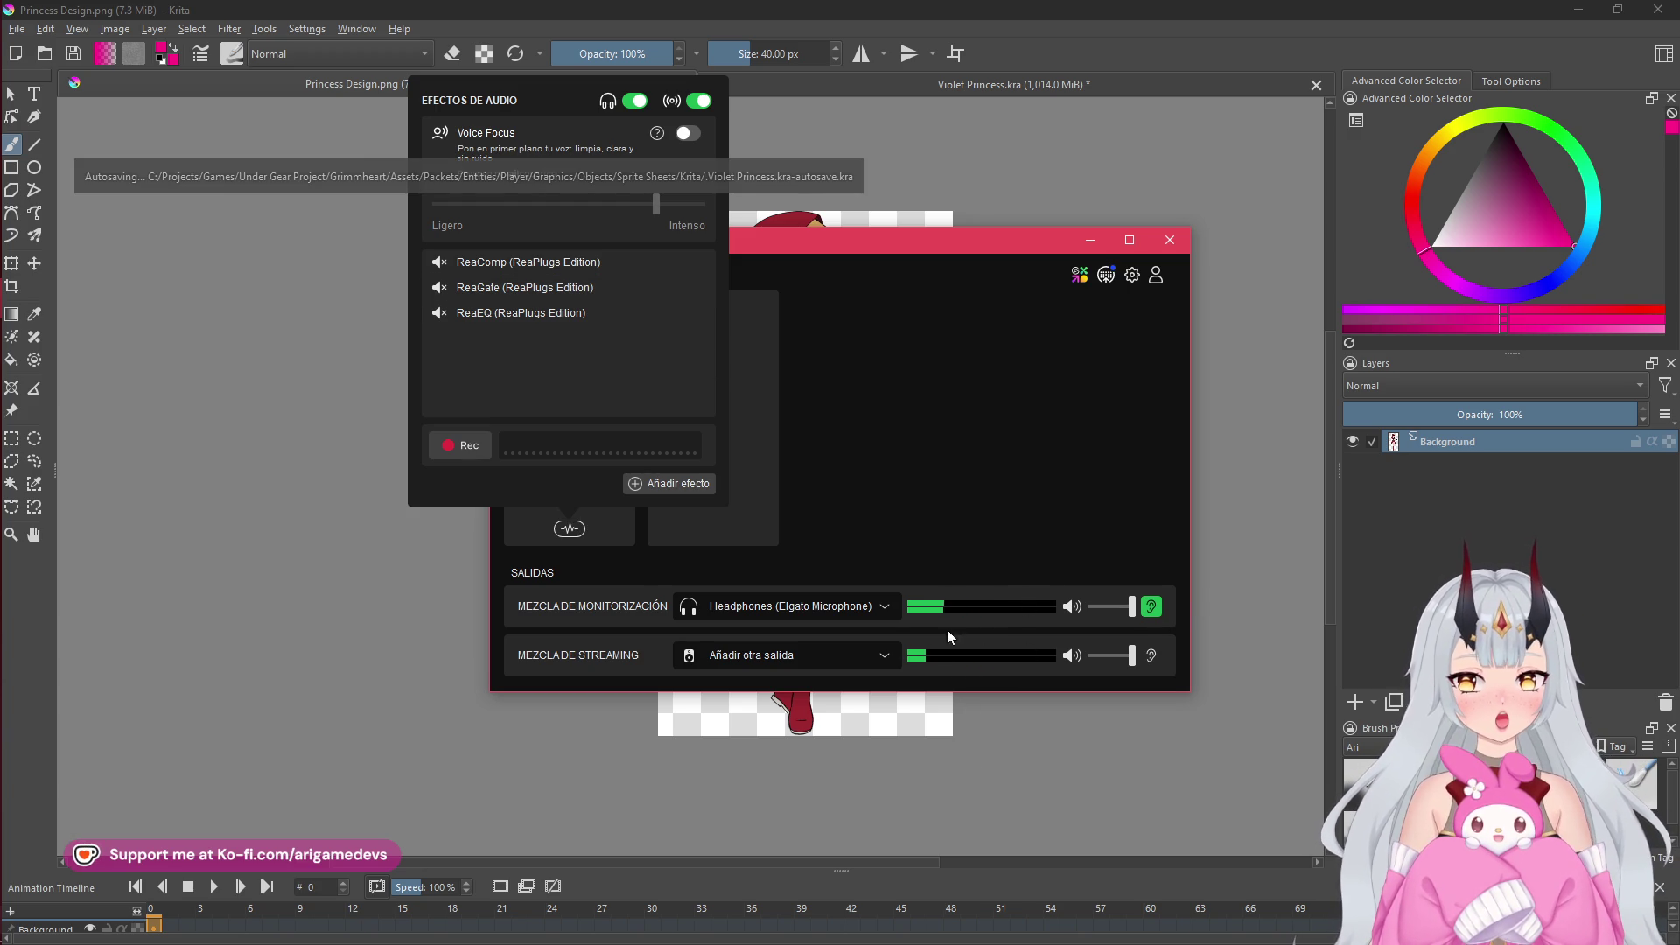
left_click(441, 290)
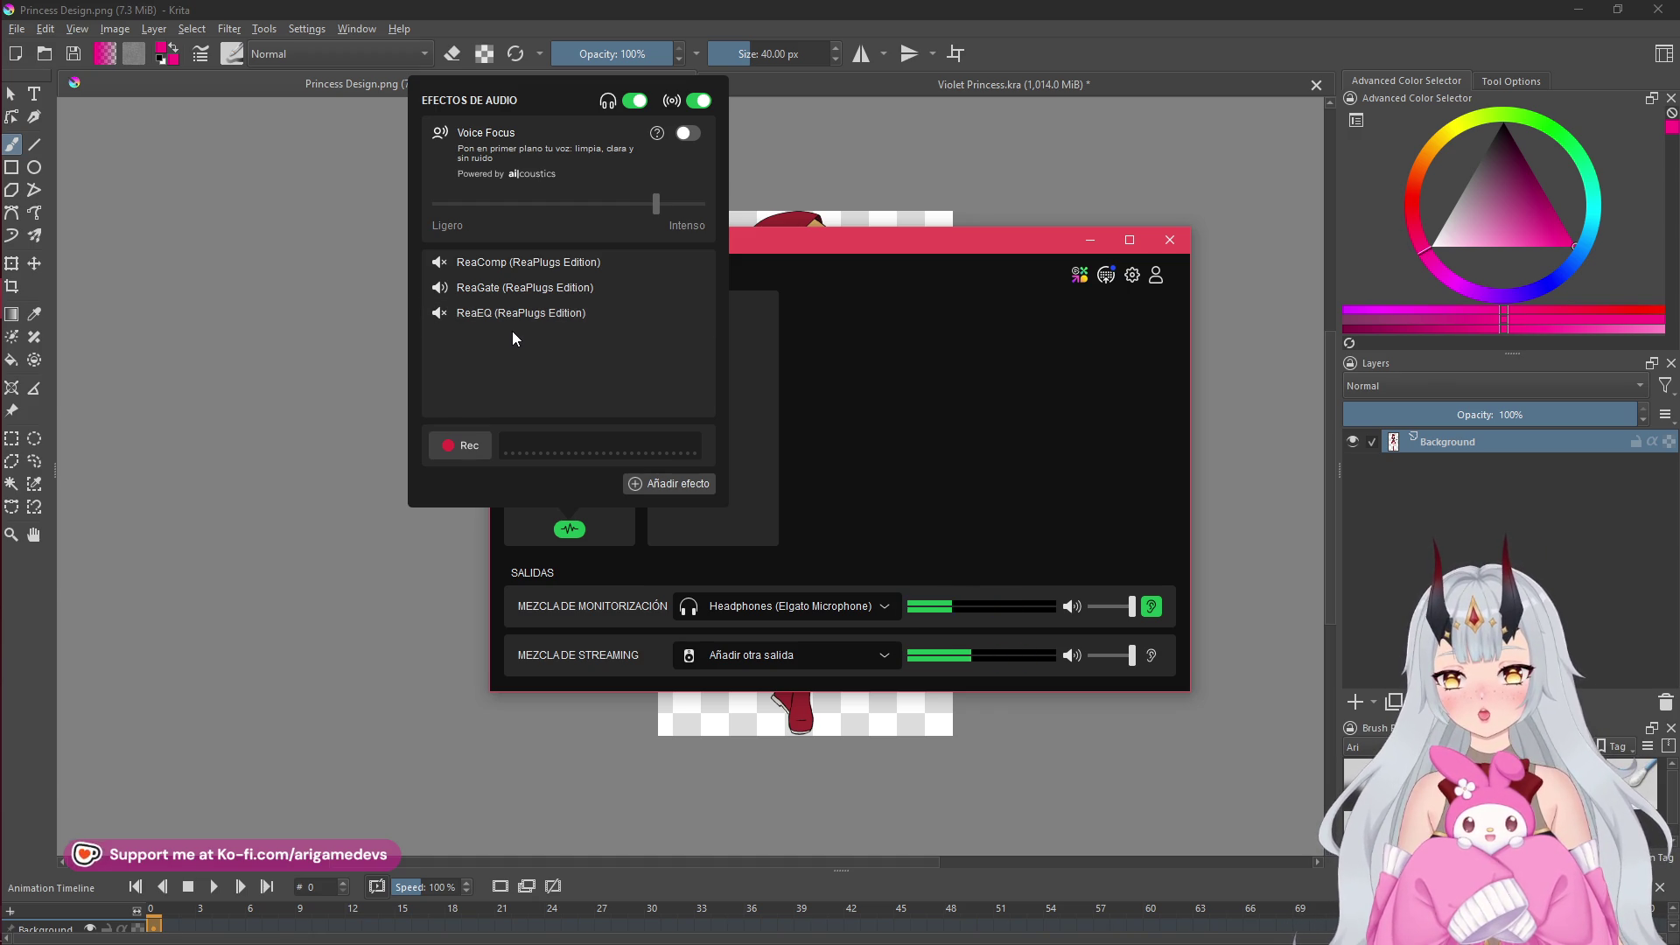
left_click(16, 175)
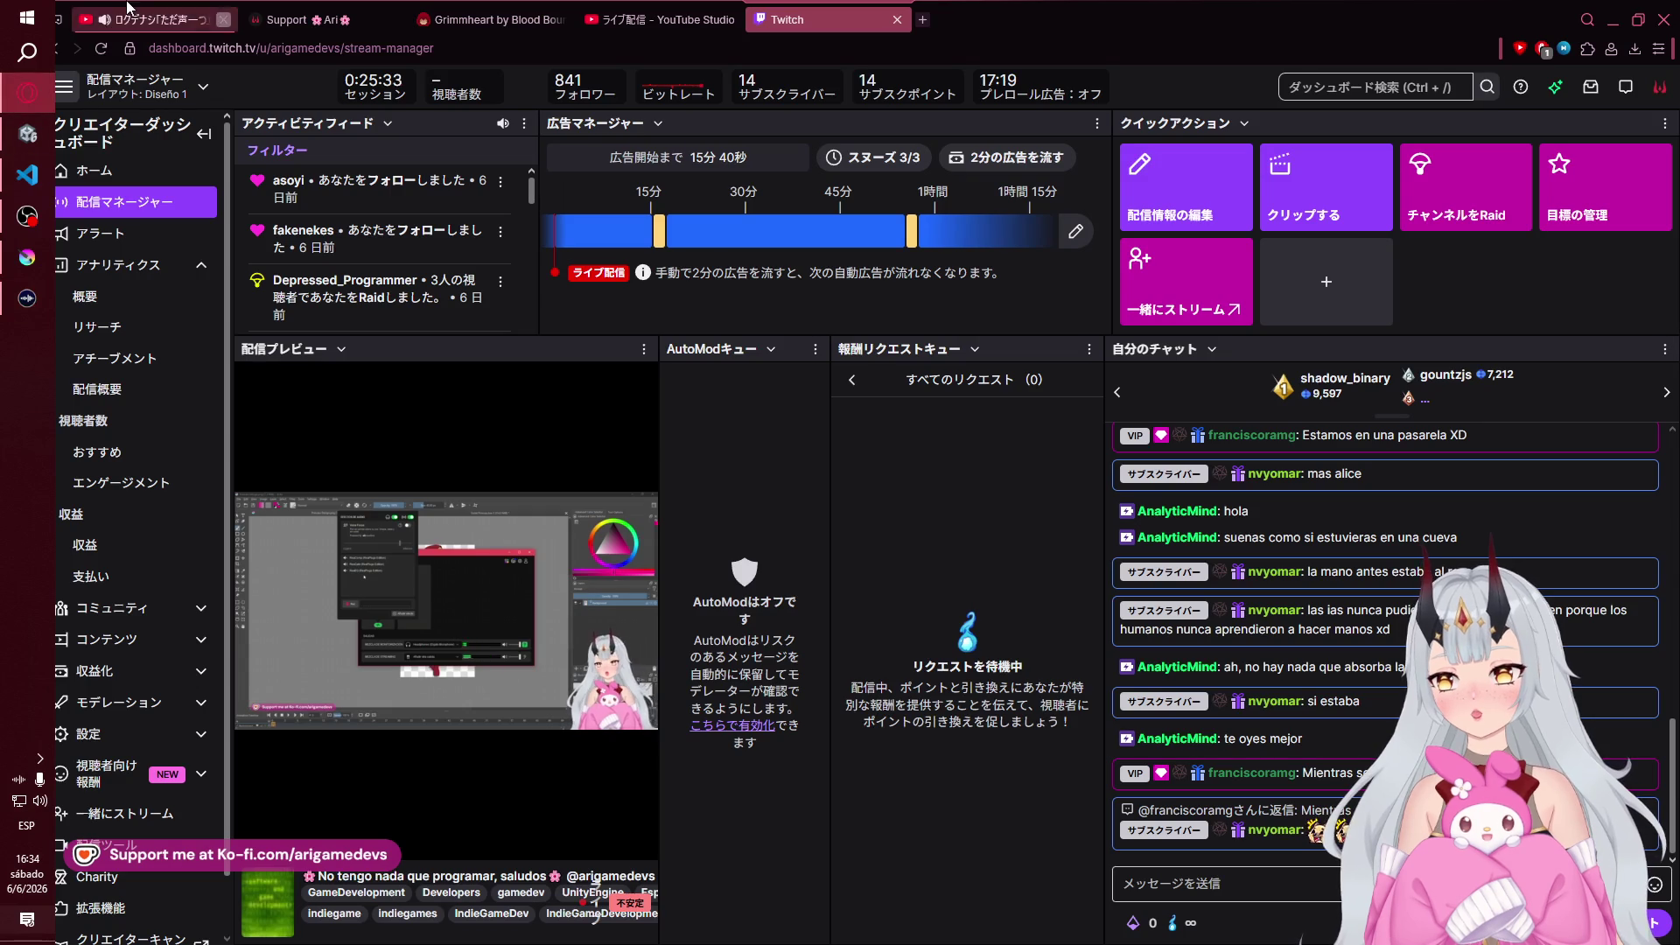
- Pause the YouTube music video and check the microphone effects in the Wave Link mixer
left_click(149, 19)
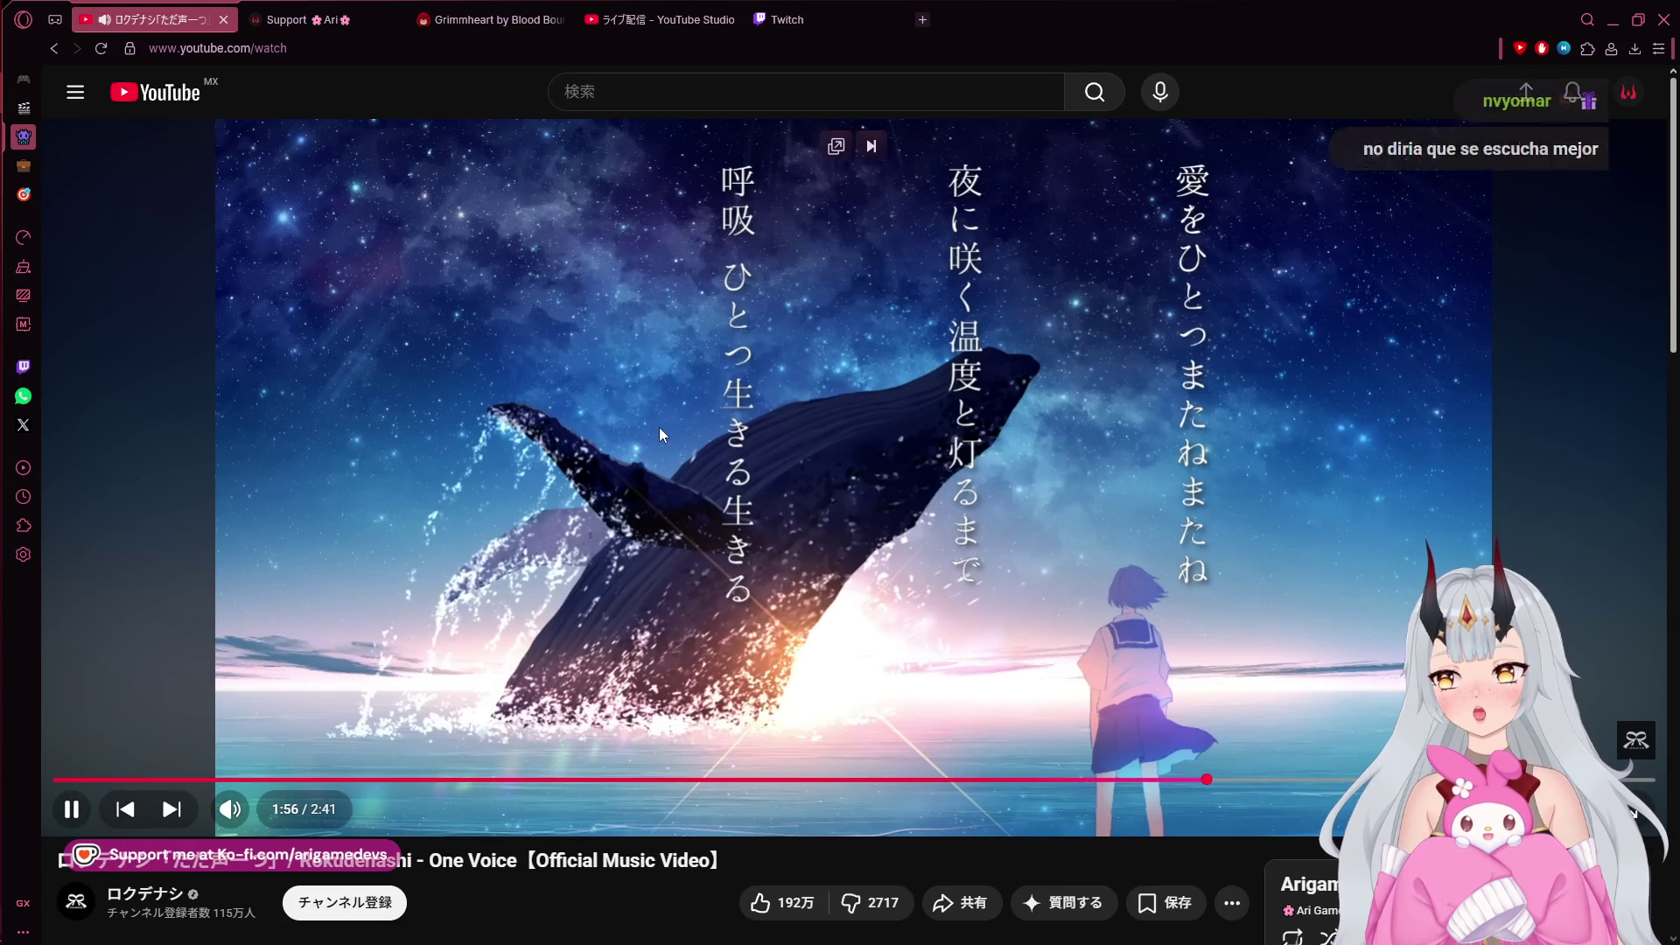
left_click(776, 452)
mouse_move(5, 213)
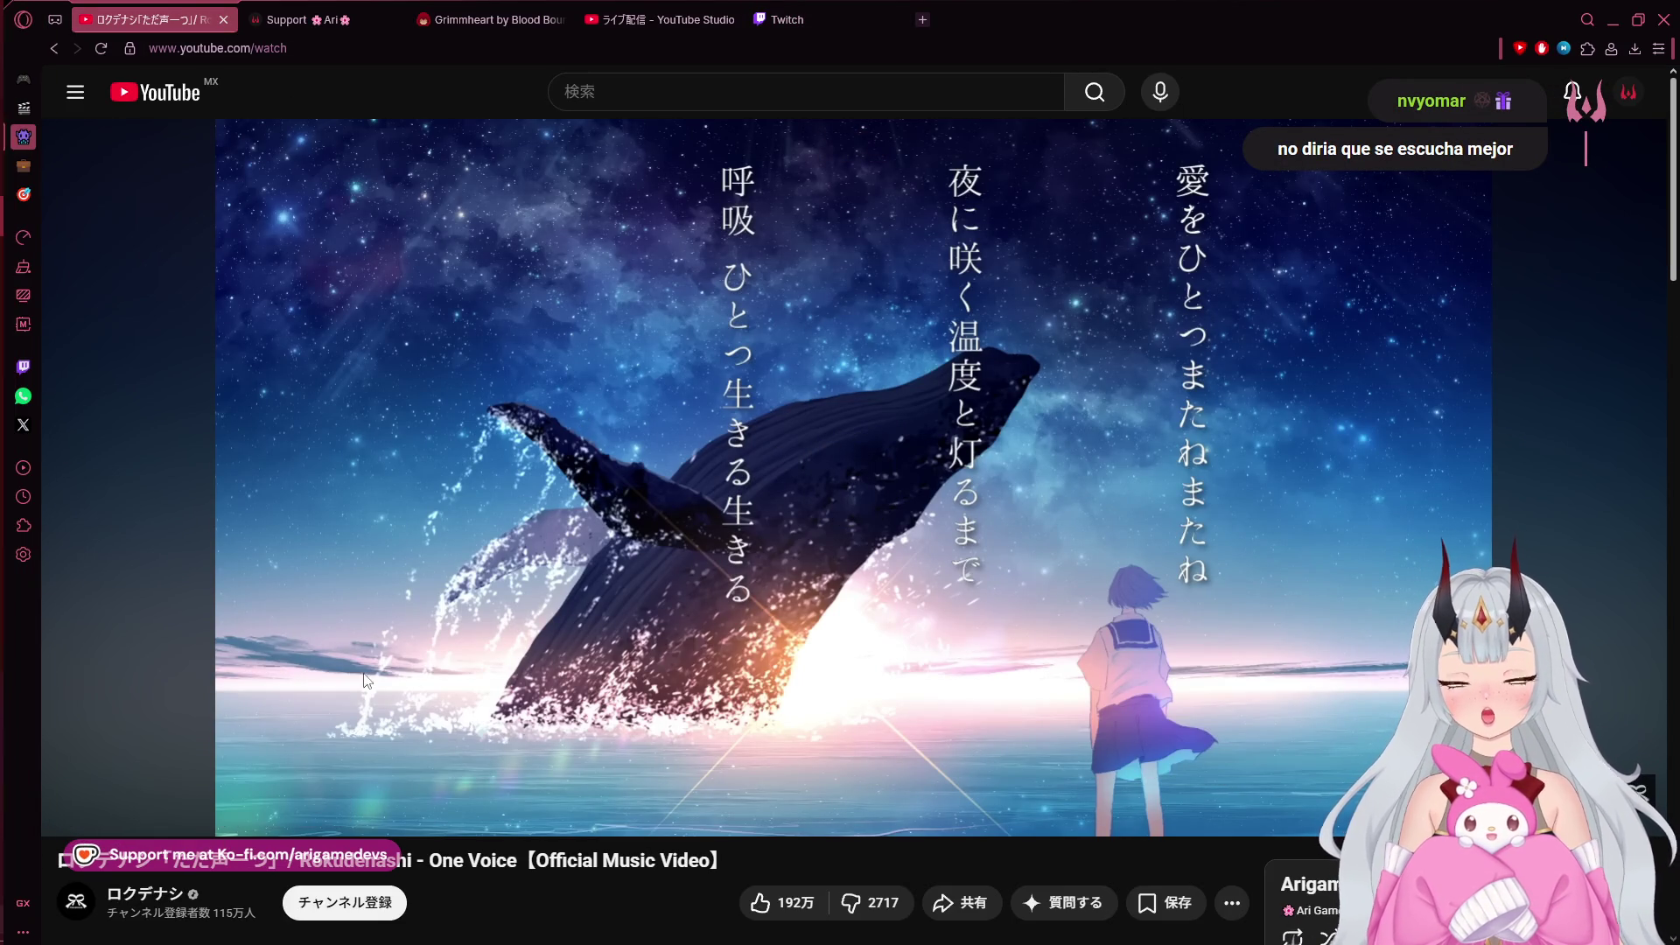
mouse_move(4, 464)
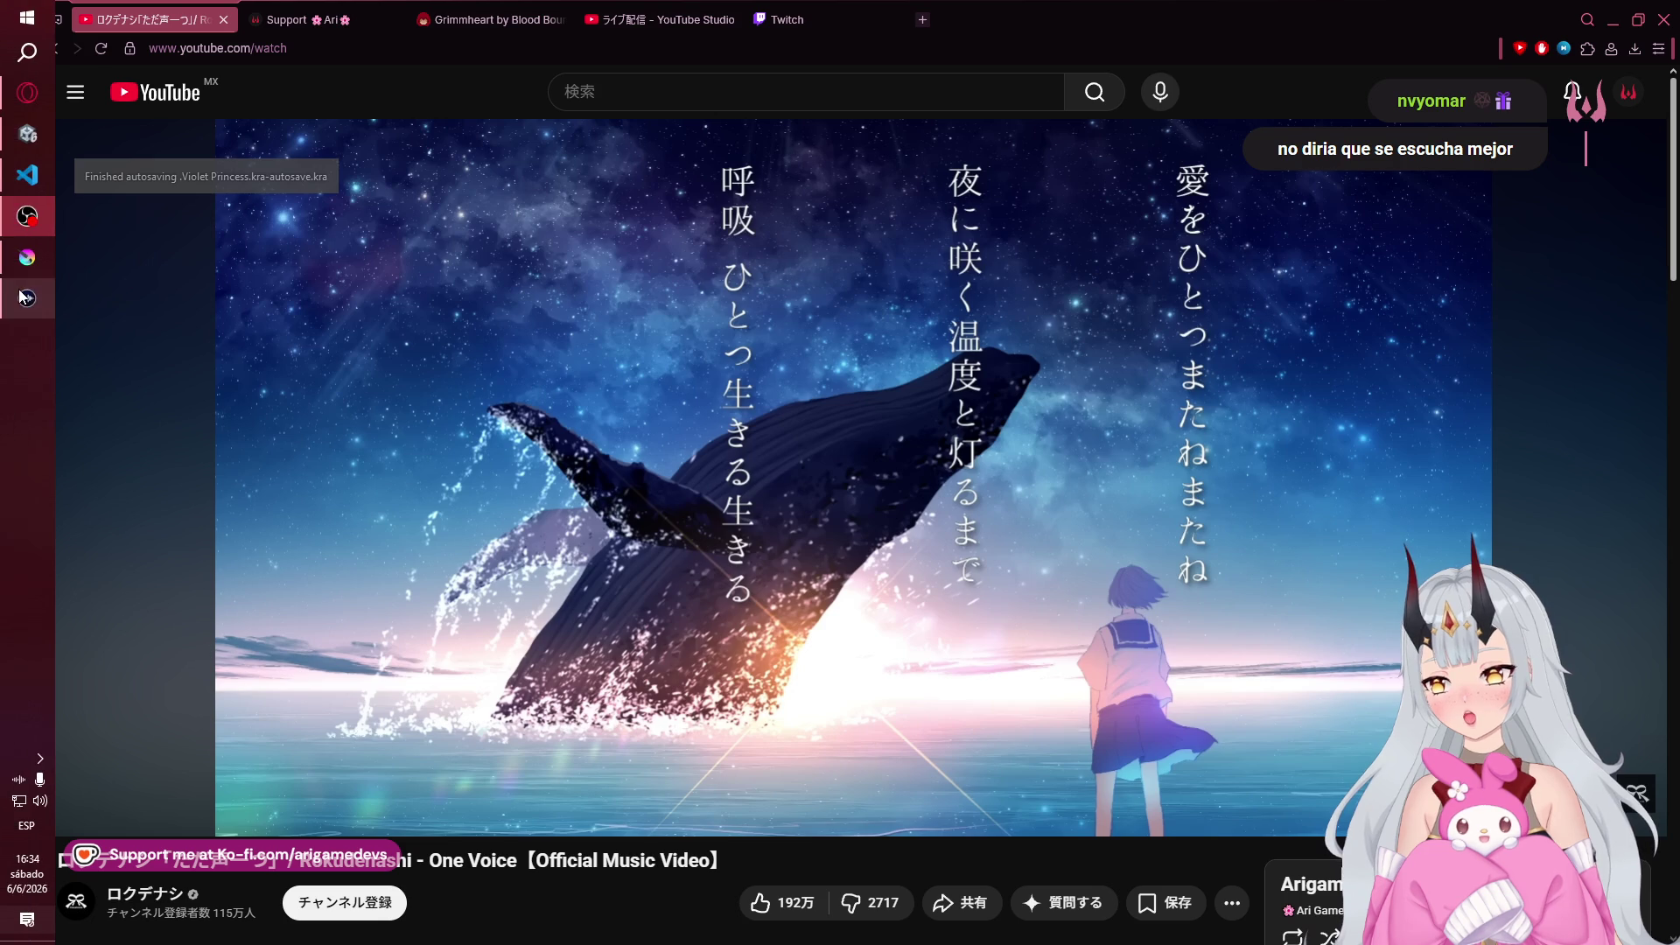
left_click(19, 299)
left_click(570, 530)
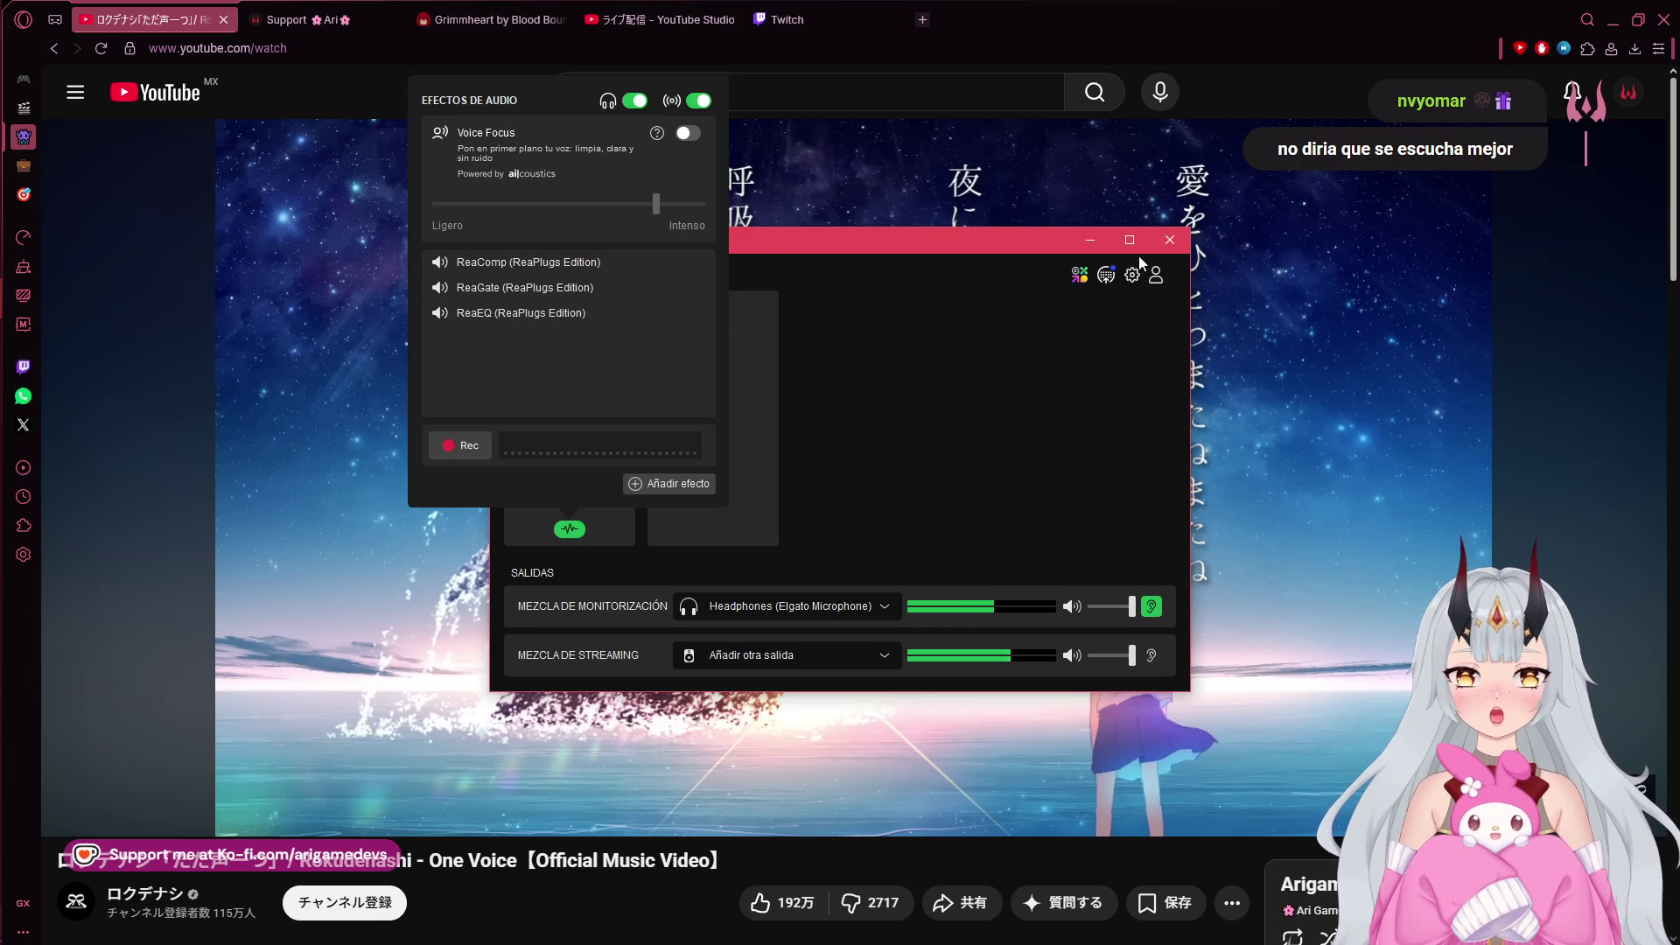
left_click(1164, 245)
left_click(1170, 240)
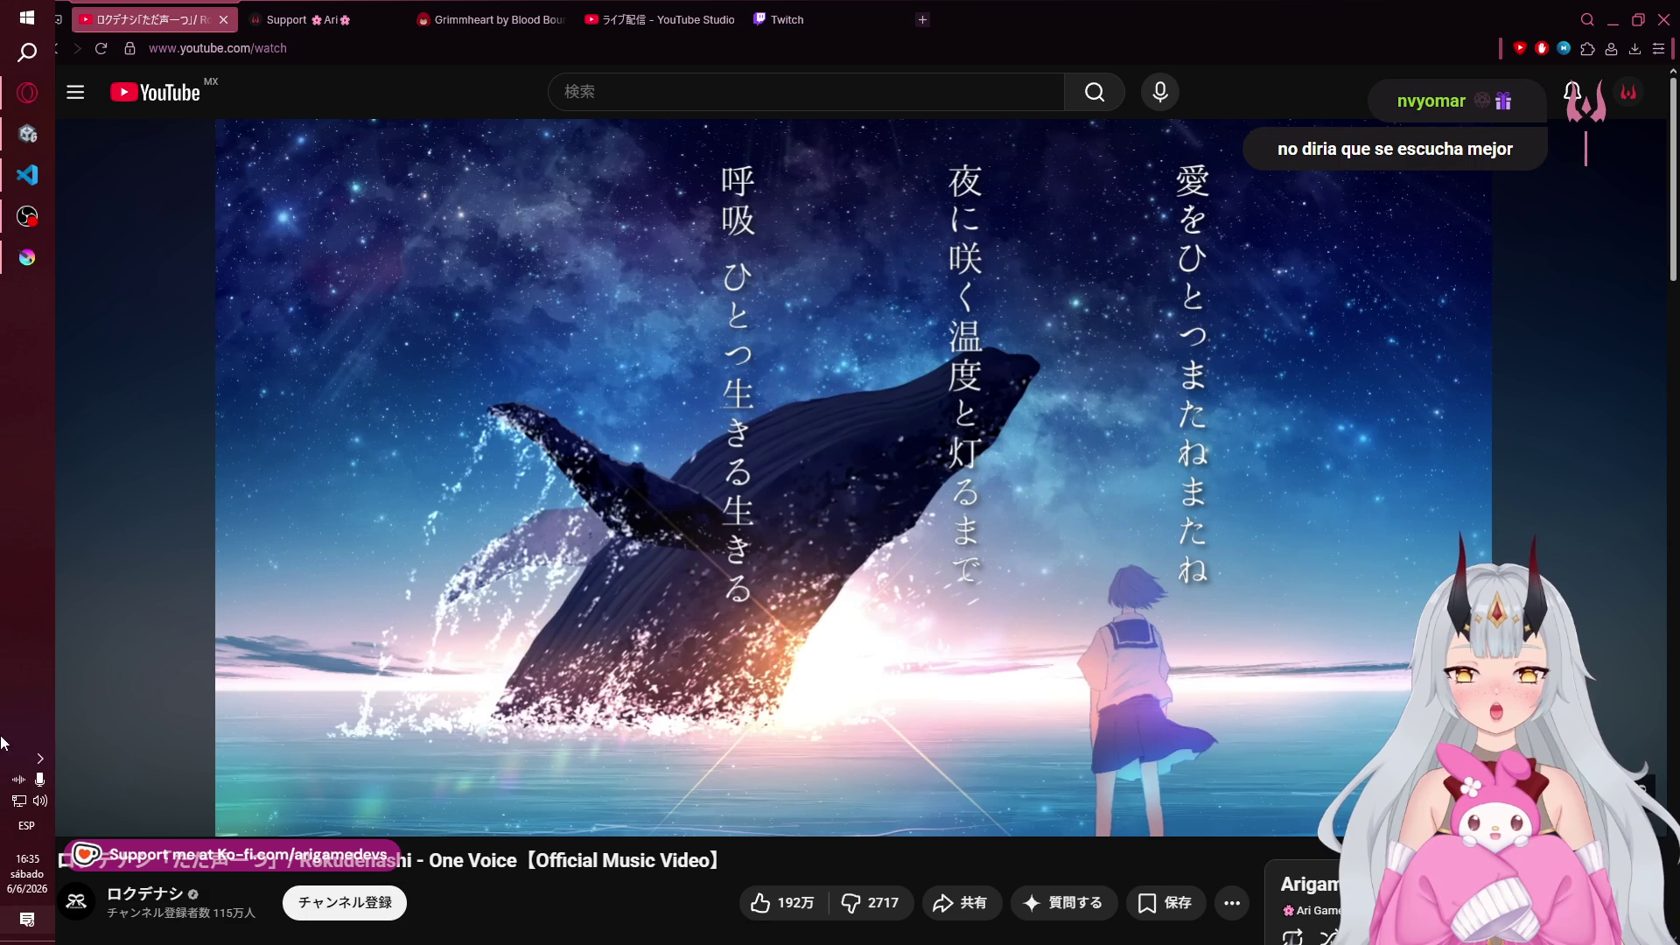
- Route playback to Headphones (Elgato Wave:3), resume the video and return to Krita
left_click(40, 801)
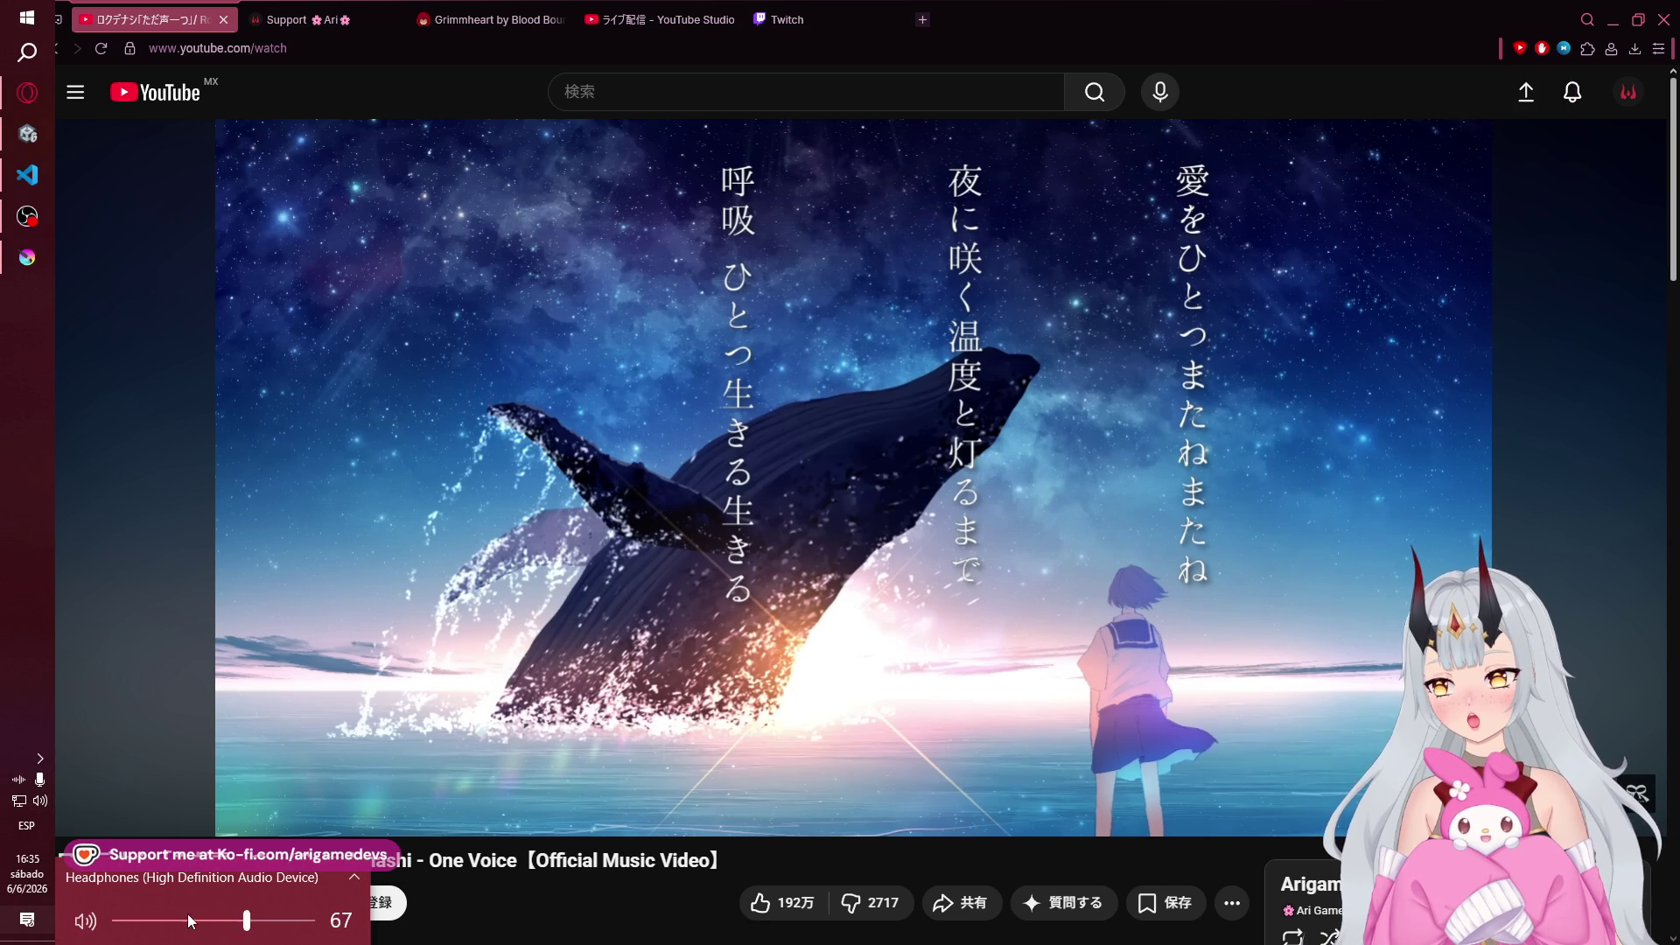
left_click(200, 877)
left_click(200, 875)
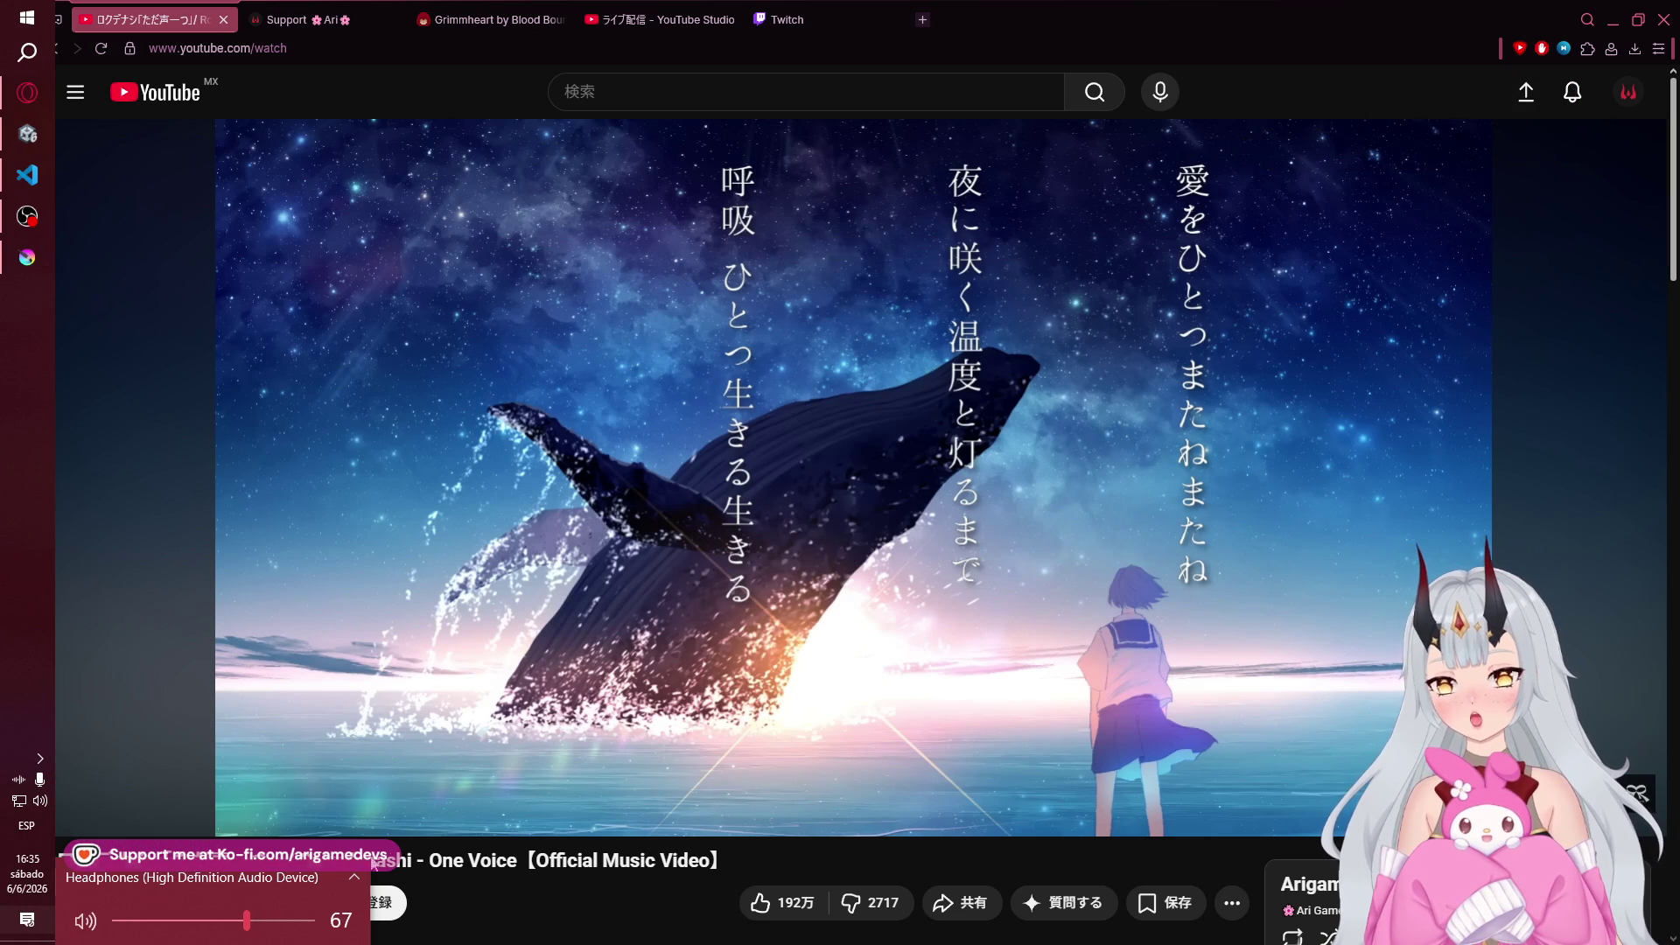
left_click(166, 877)
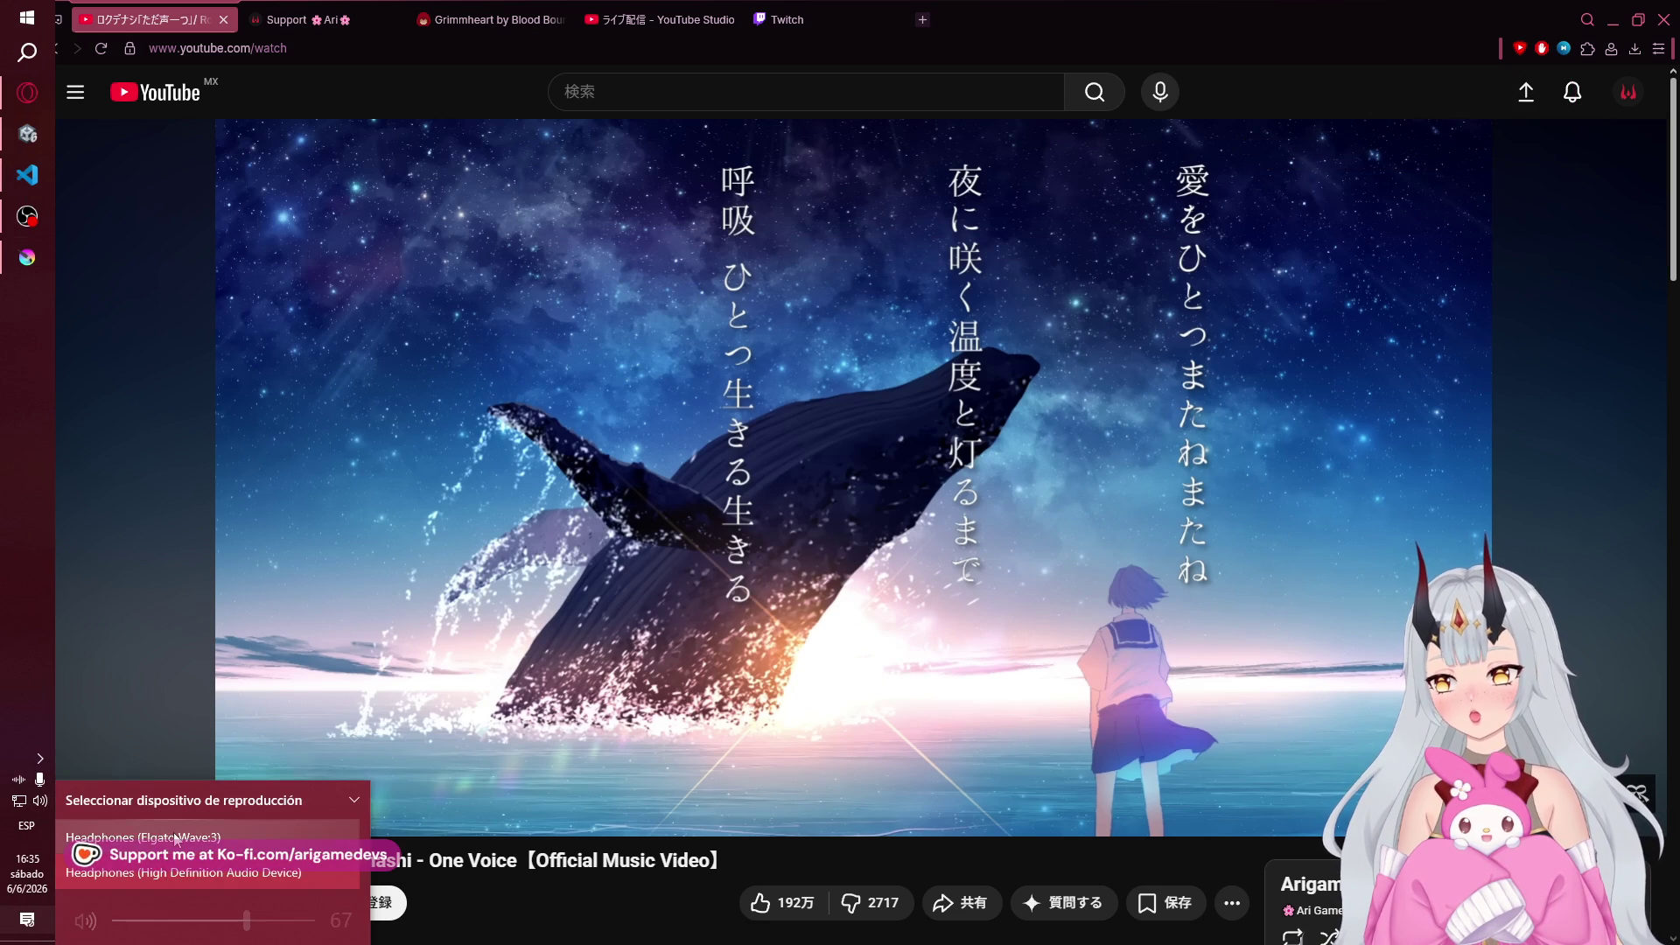
left_click(174, 836)
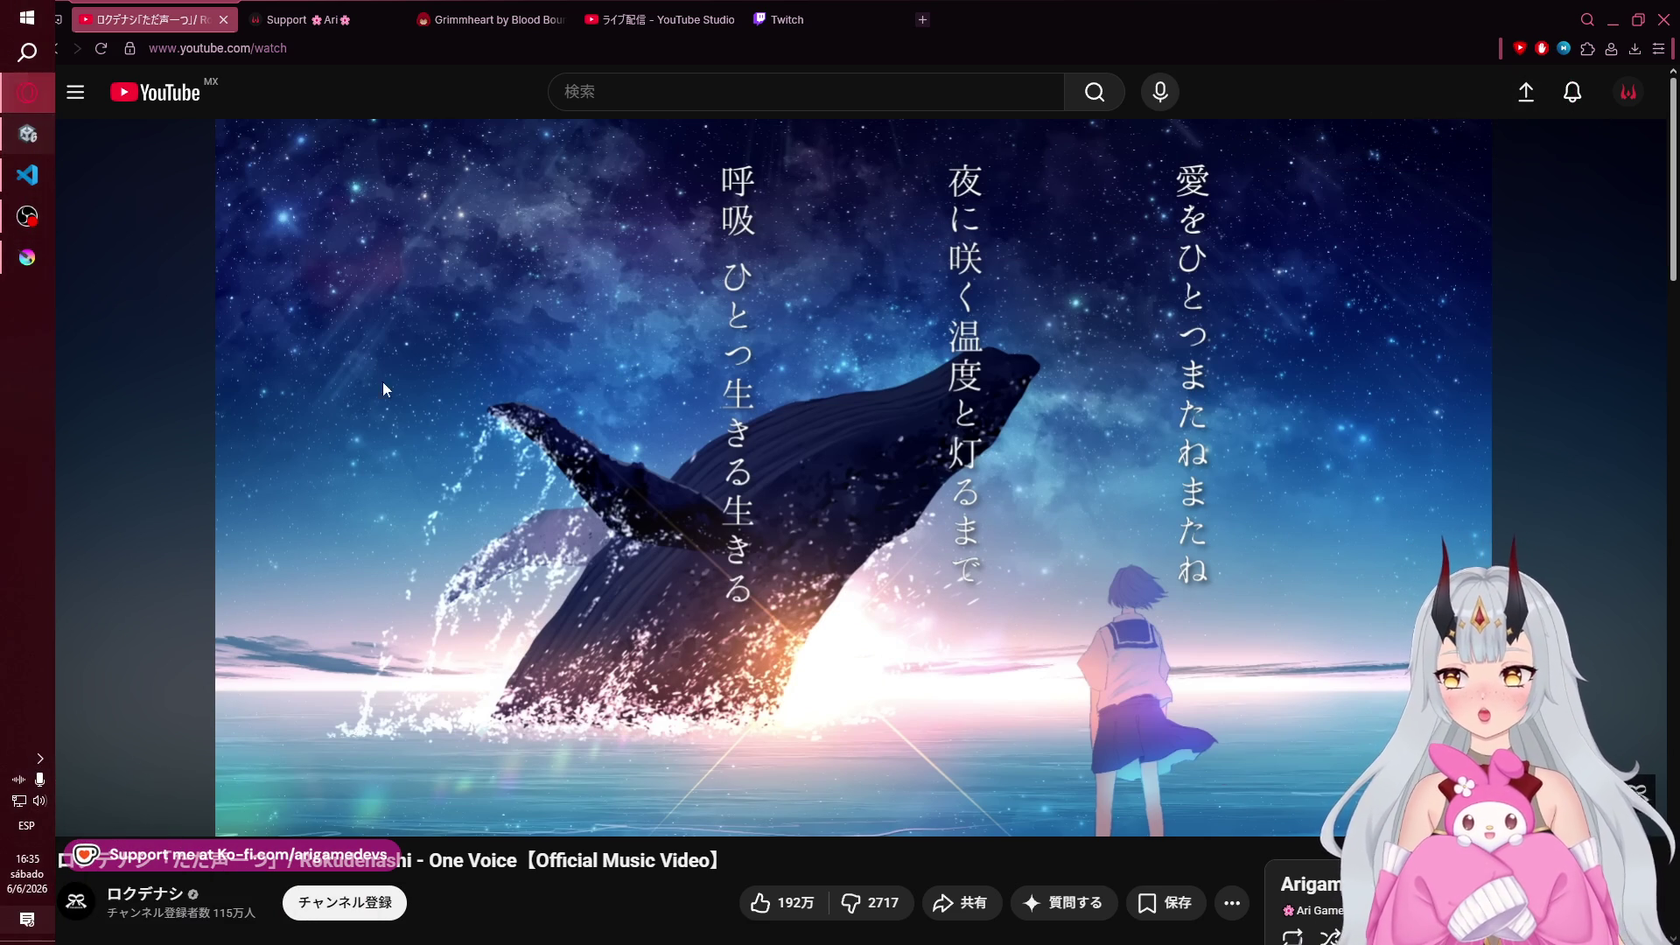
left_click(488, 442)
left_click(28, 255)
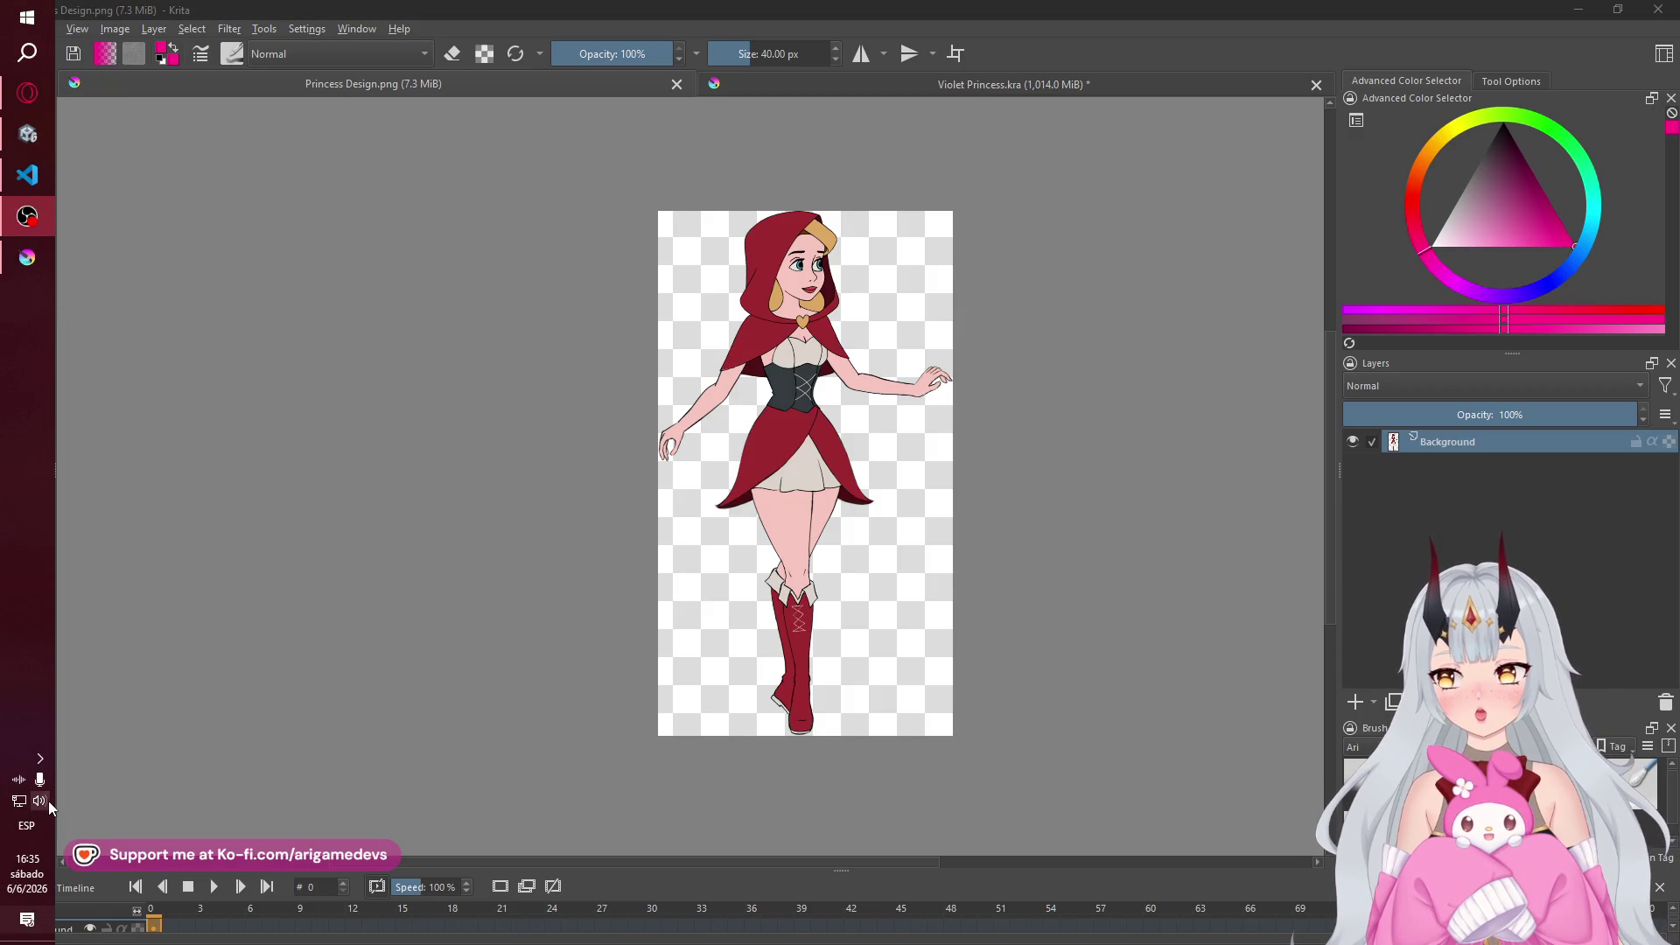
- Switch playback to Headphones (High Definition Audio Device) and open the Alt+Tab window switcher
left_click(40, 802)
left_click(175, 877)
left_click(199, 875)
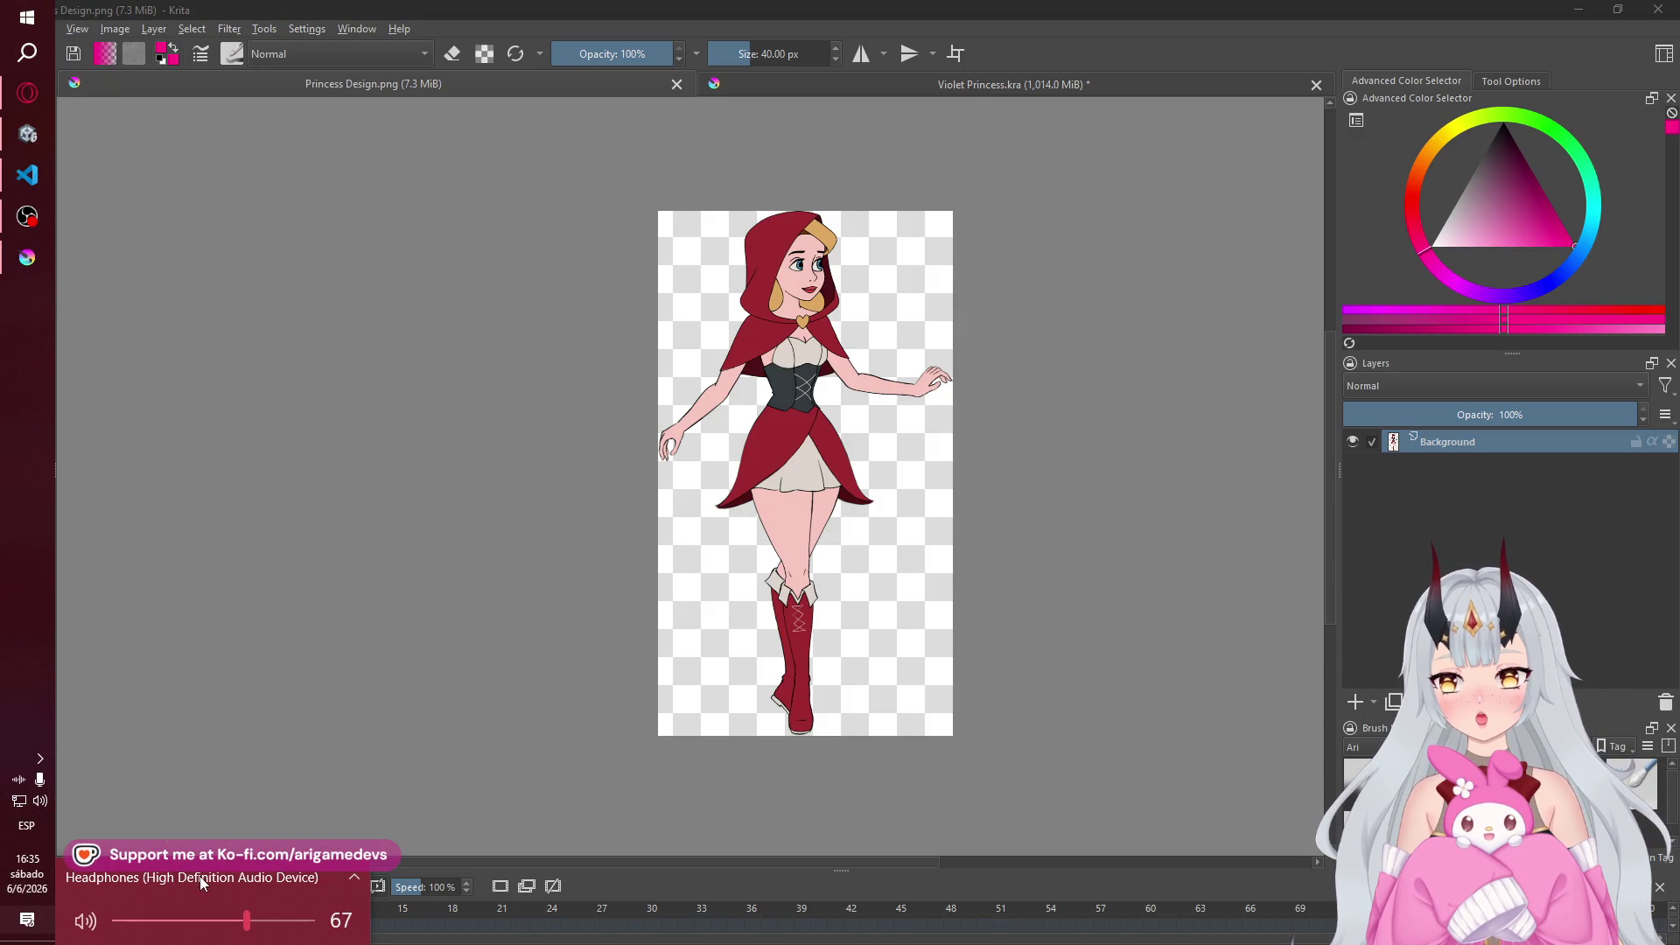
left_click(455, 873)
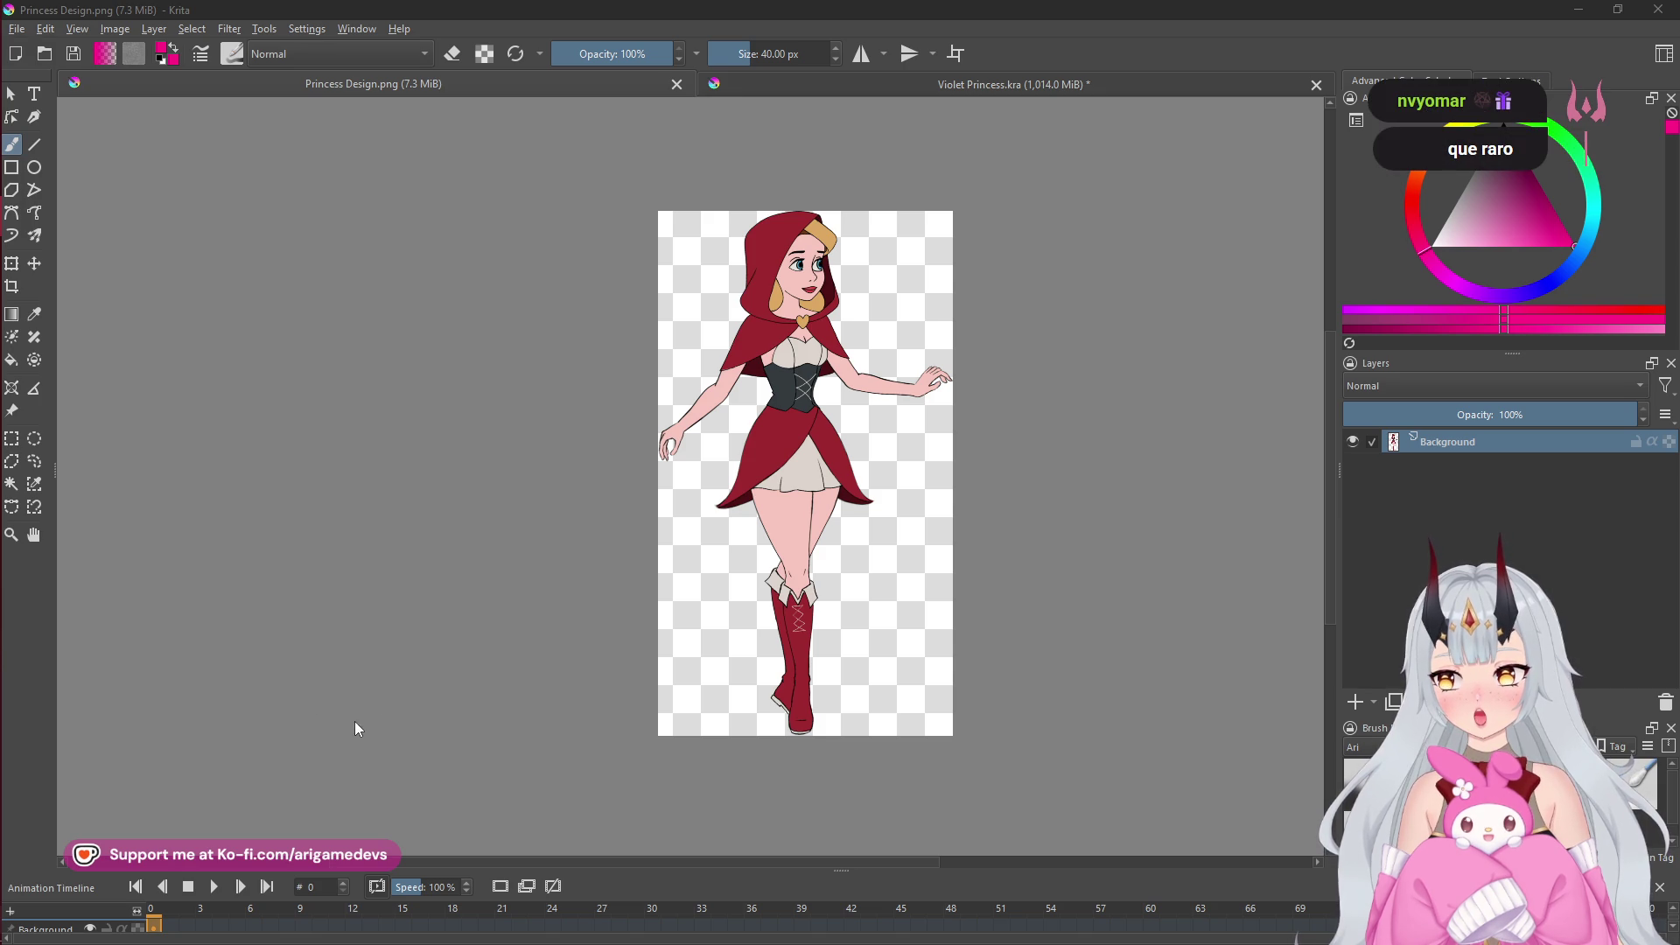
key("alt+Tab")
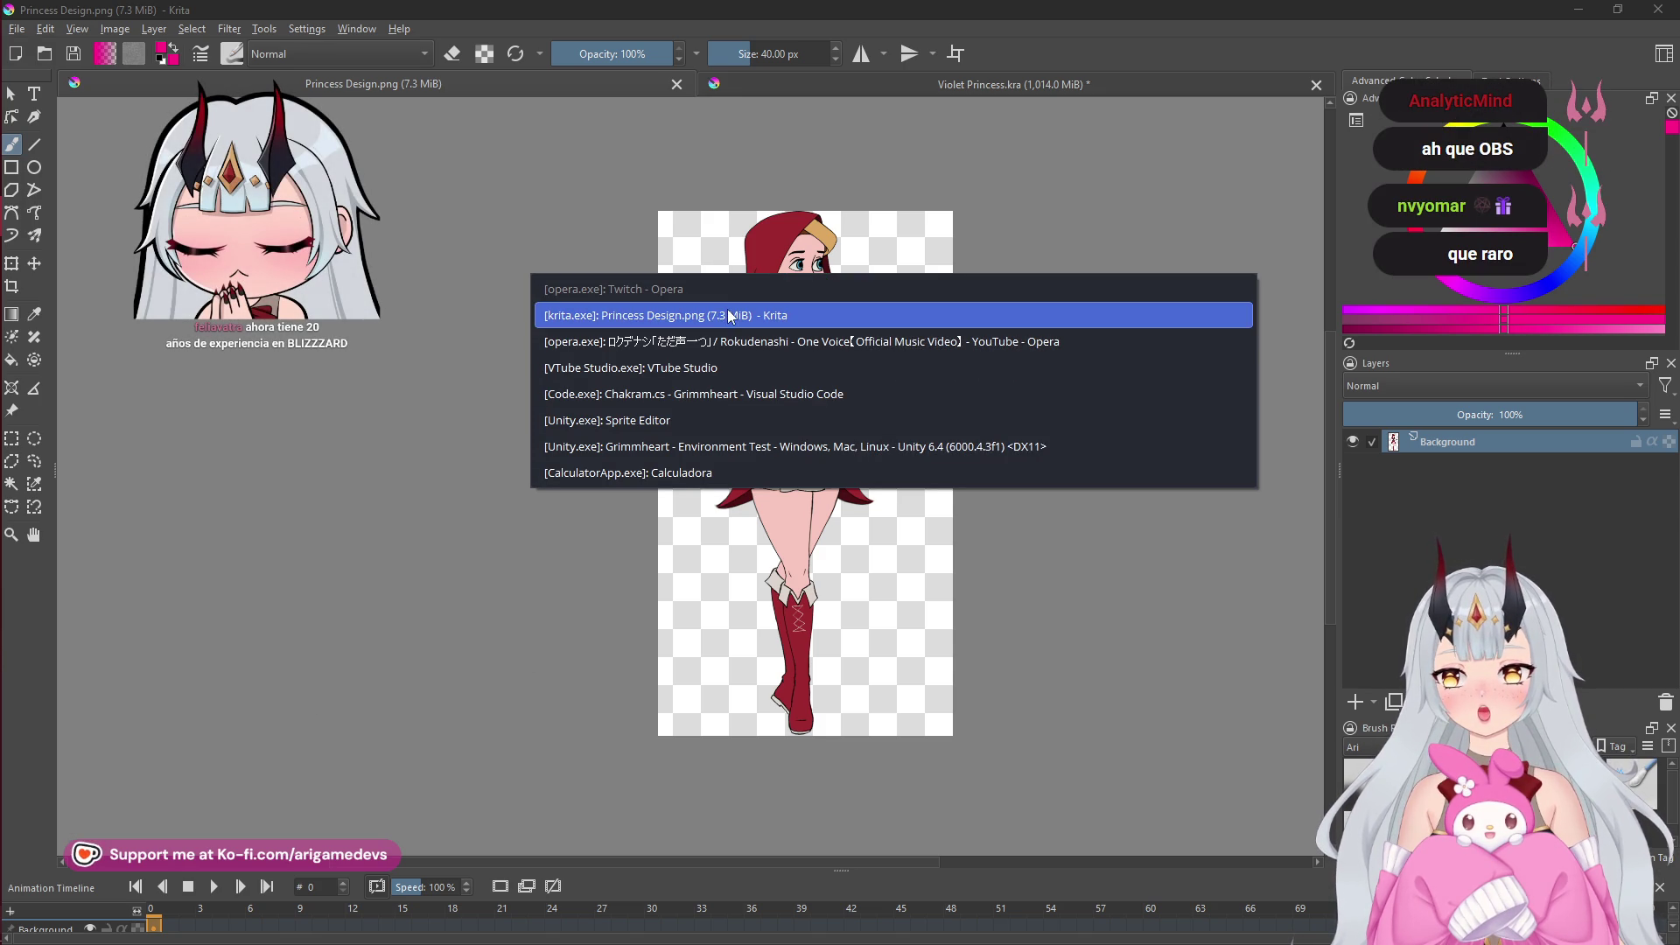
- Open Opera's Twitch stream-manager dashboard, then switch to Chakram.cs in Visual Studio Code
left_click(744, 348)
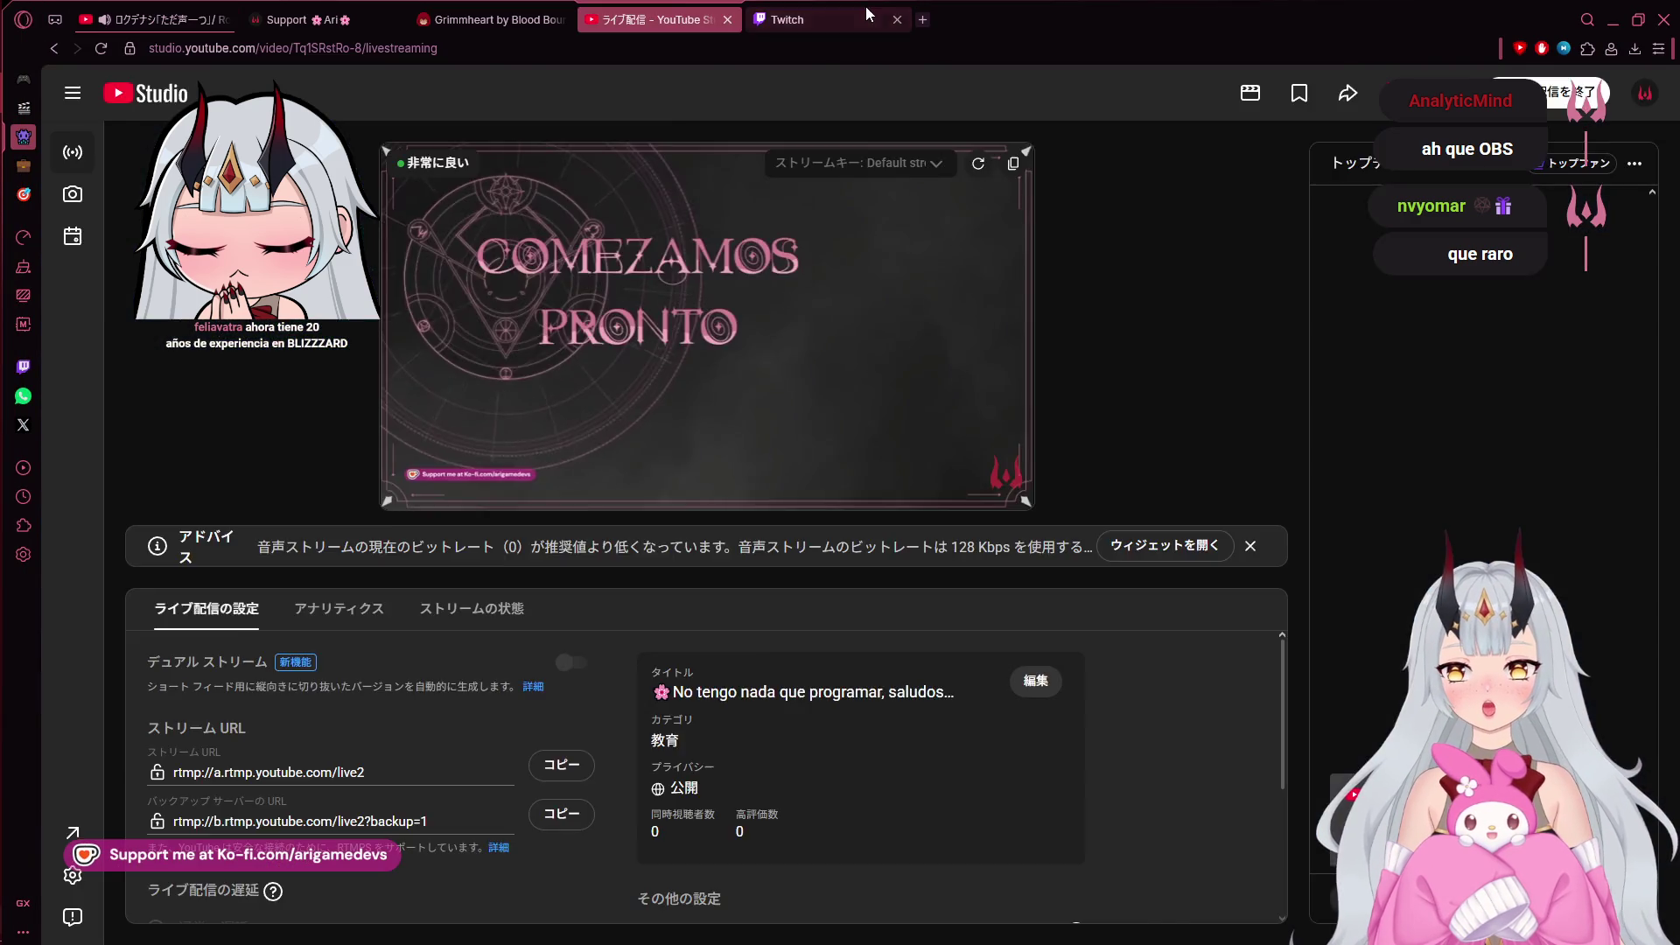
left_click(814, 19)
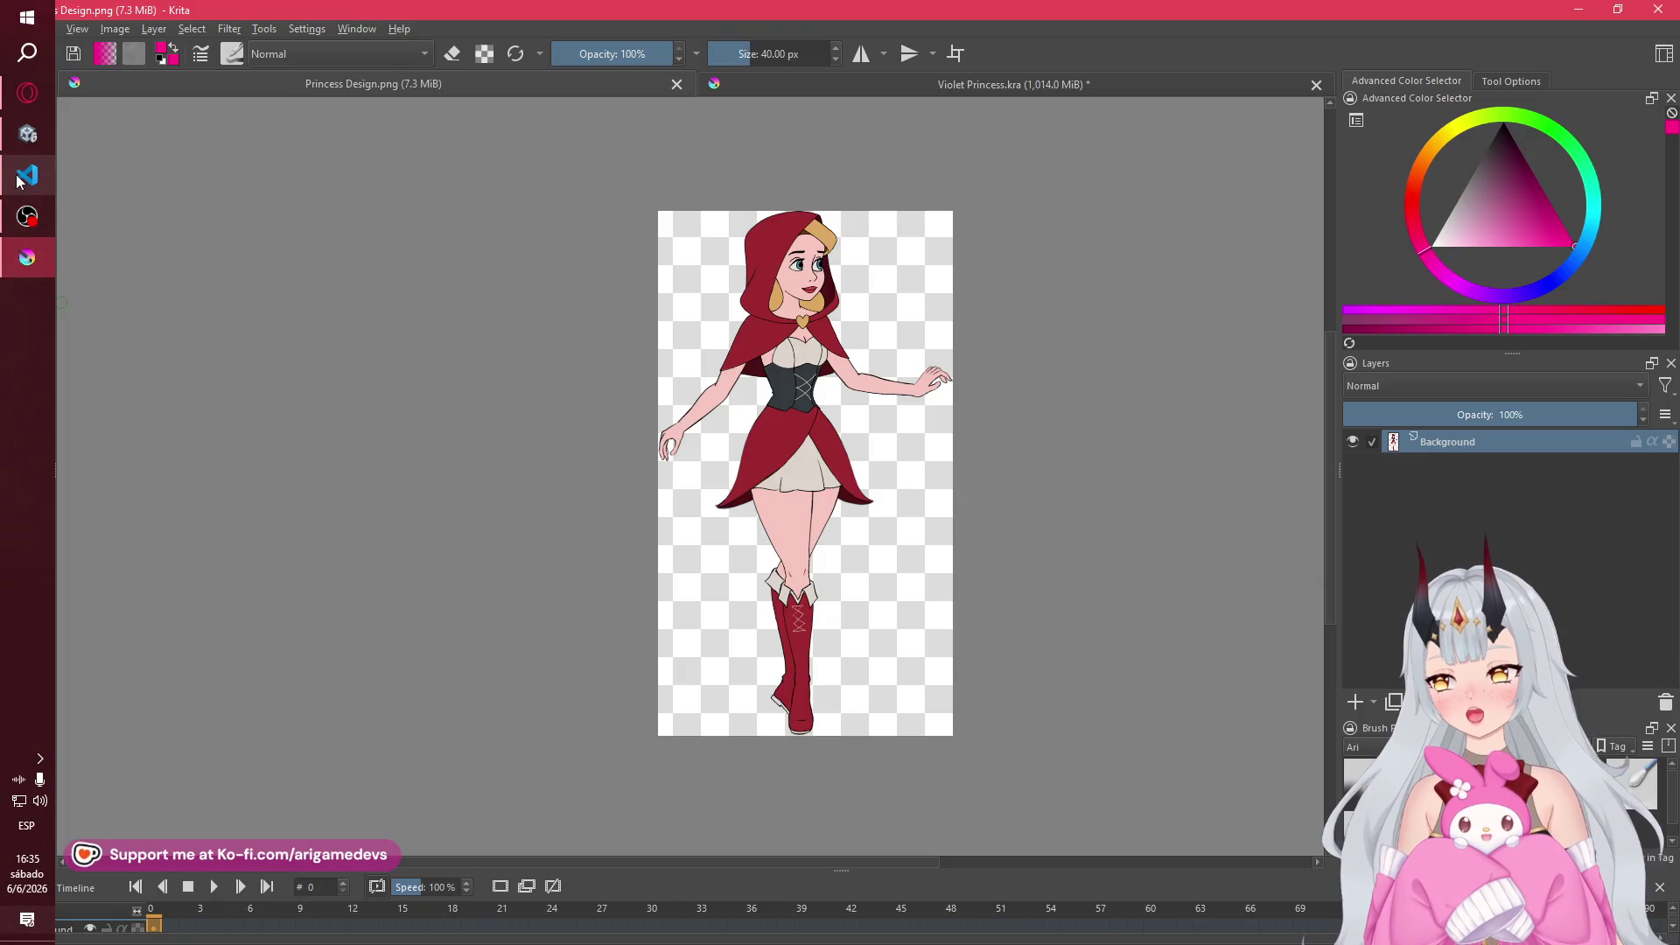
left_click(27, 172)
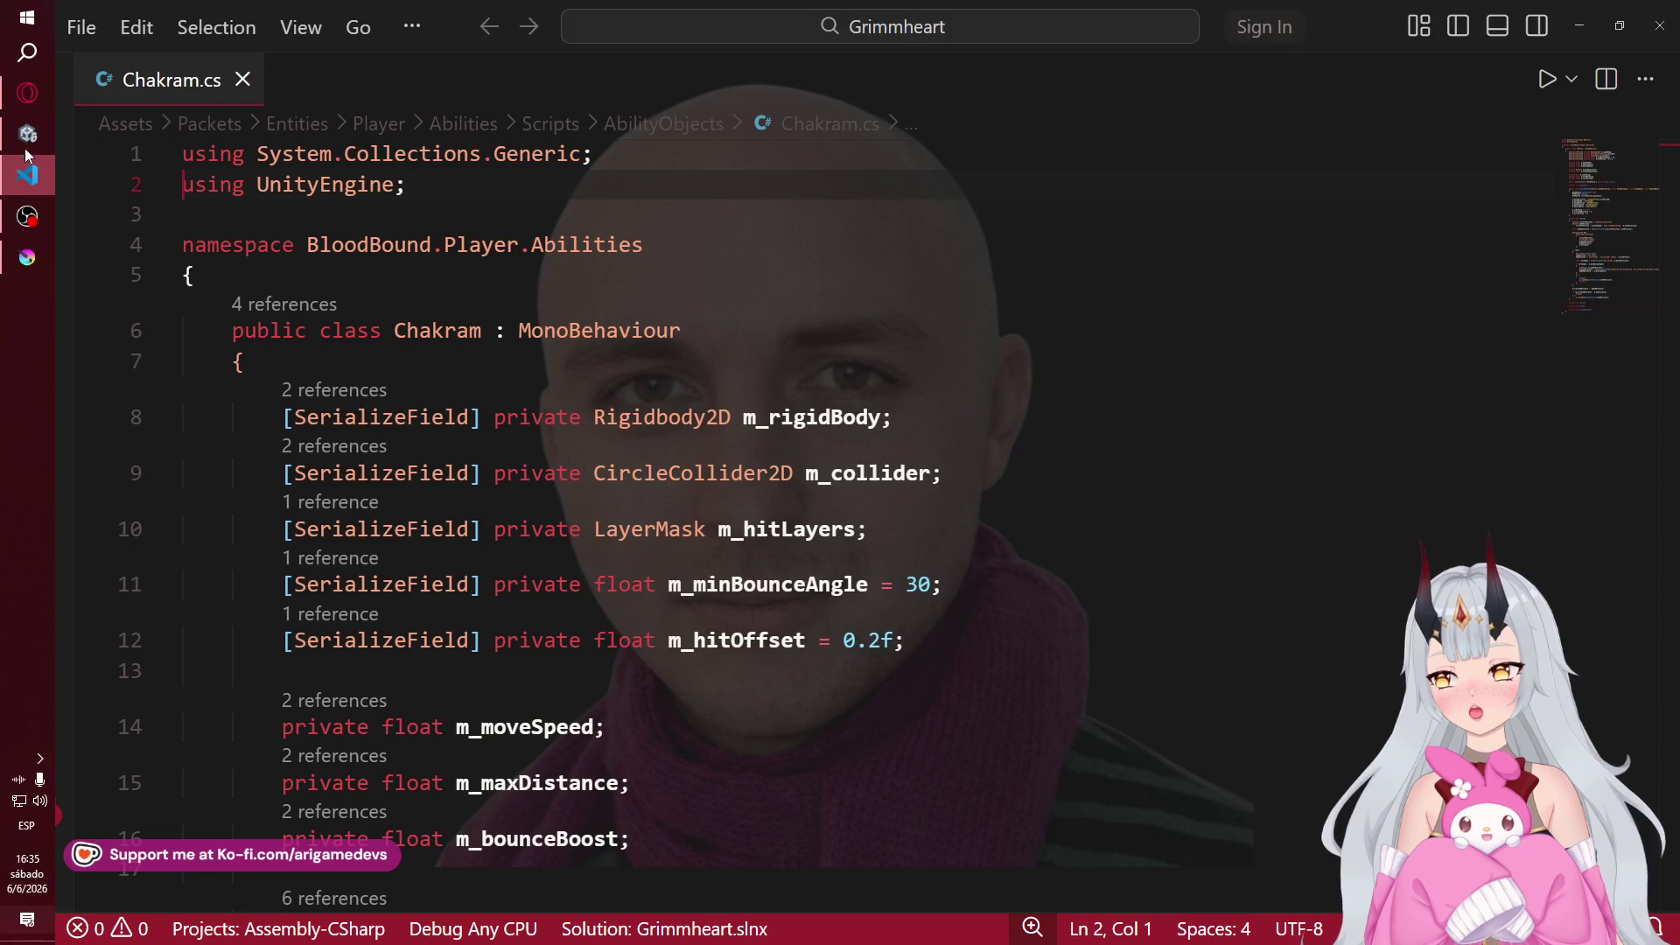
- Return to Chakram.cs and scroll down to its fields from line 14
left_click(27, 93)
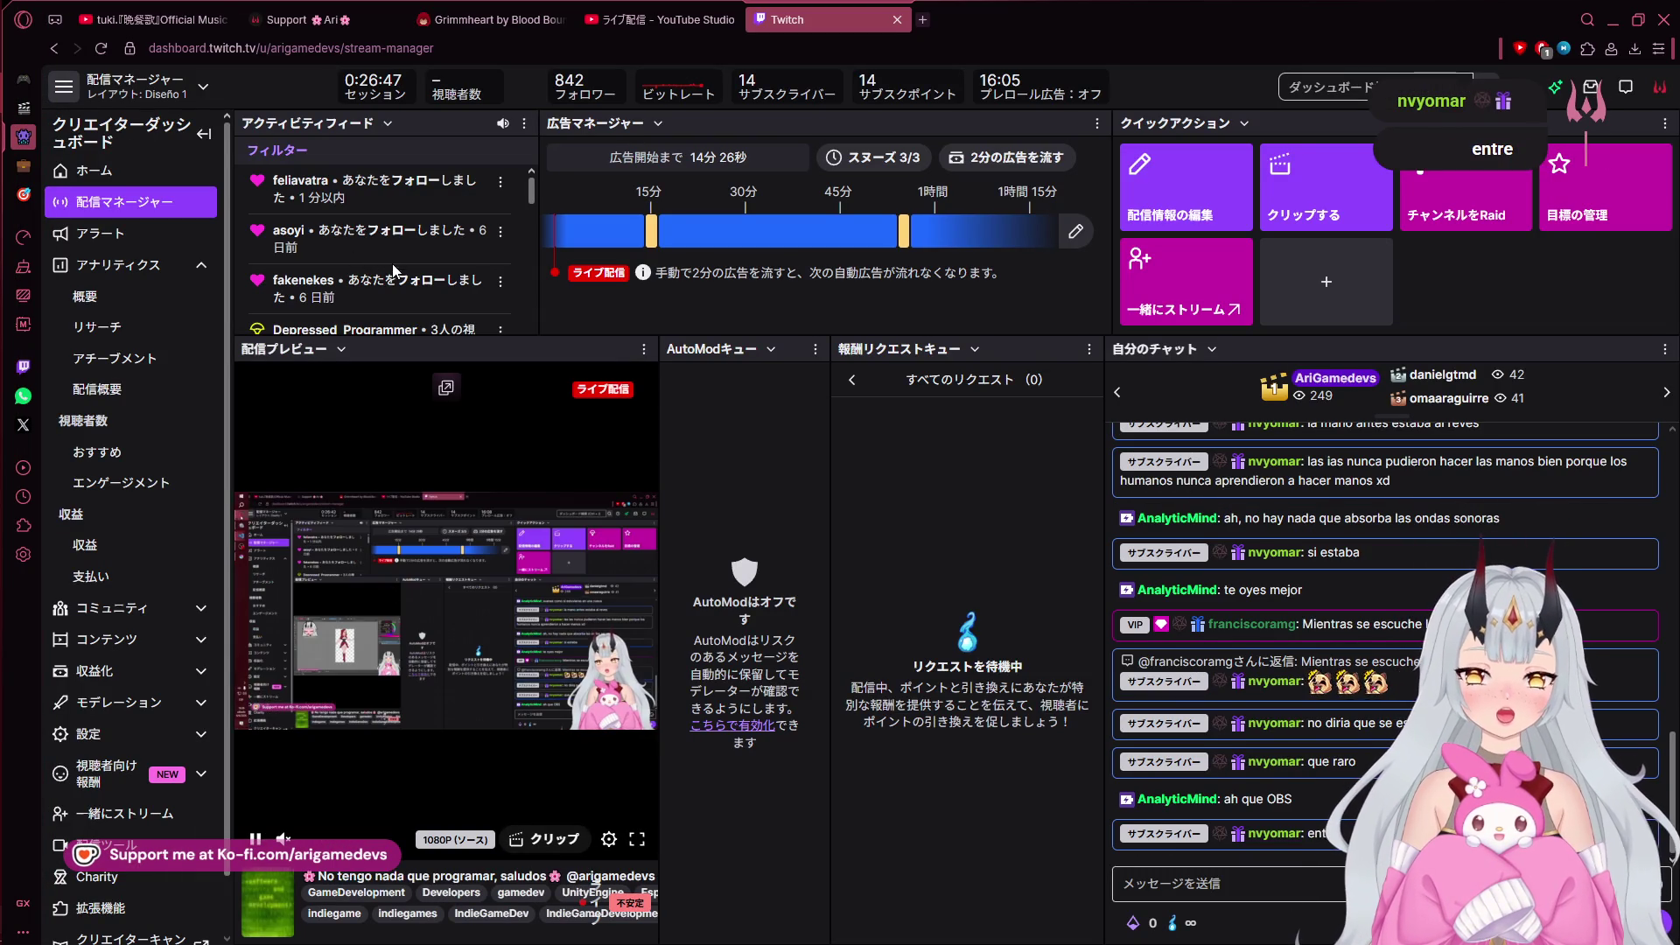
mouse_move(4, 105)
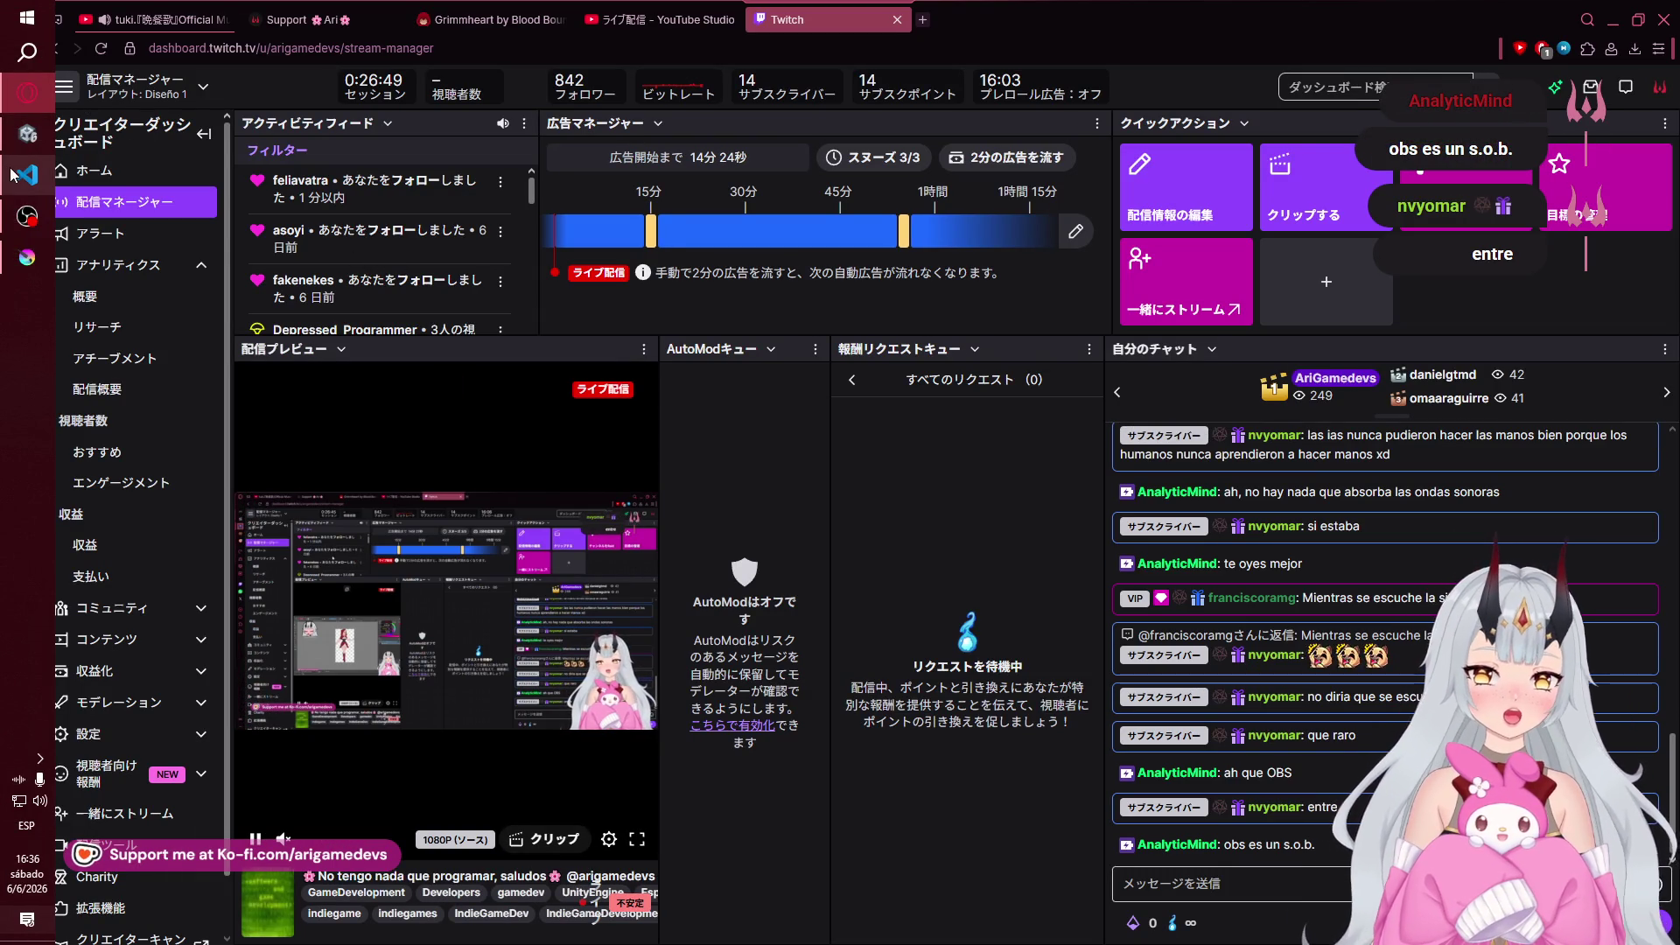
mouse_move(35, 170)
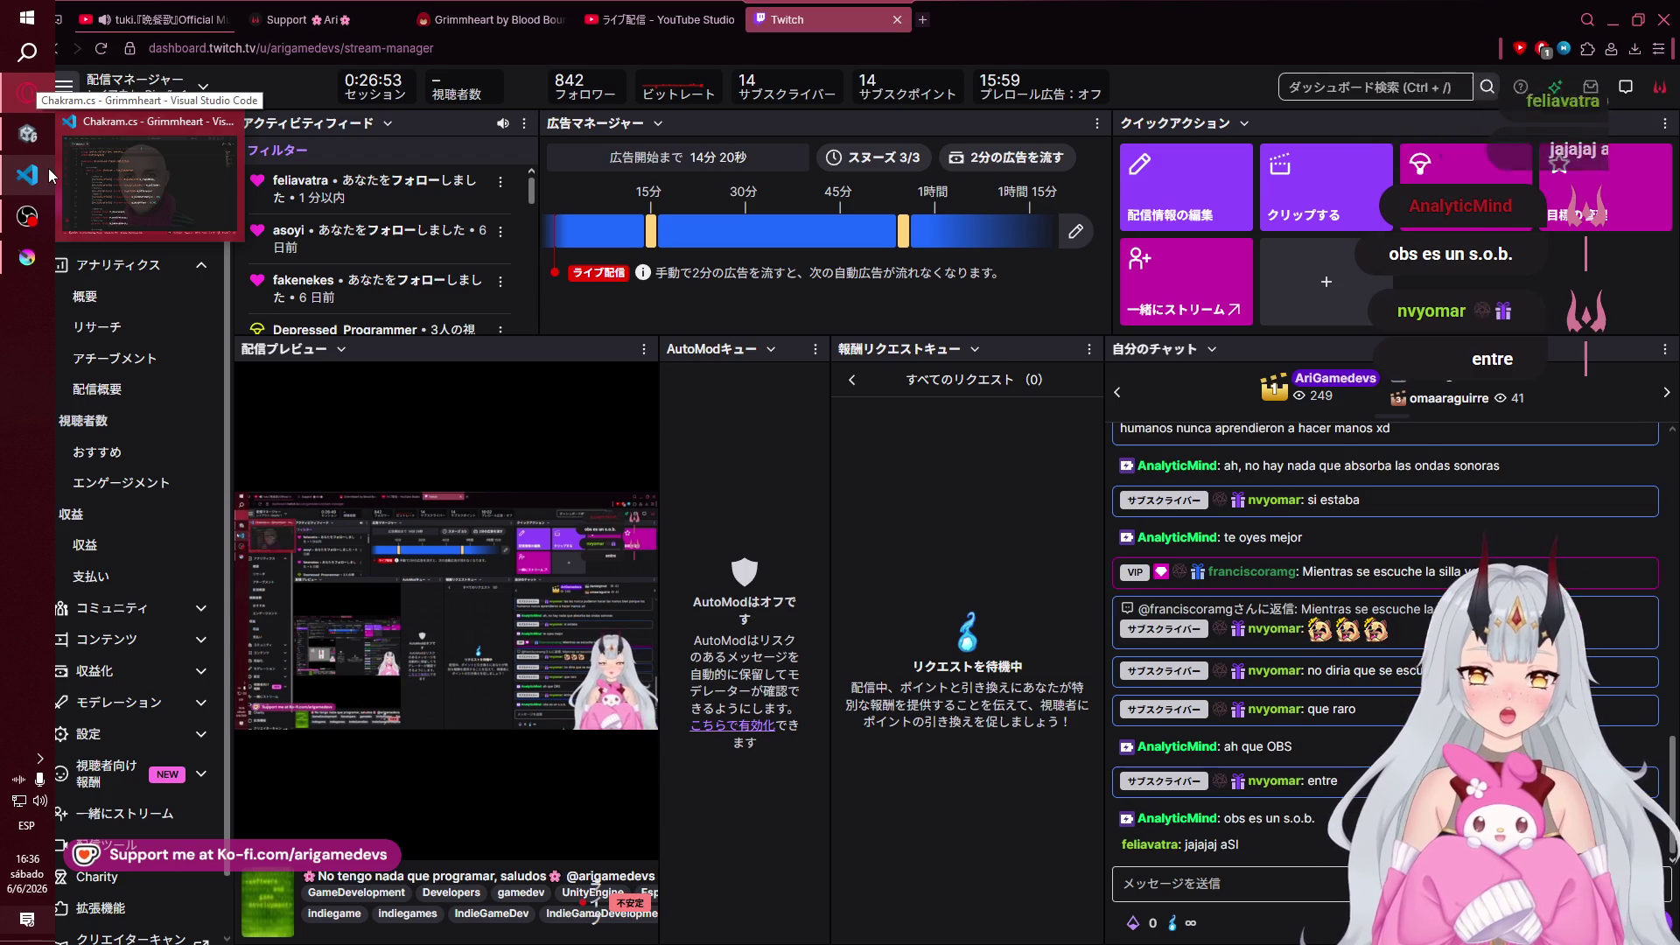
left_click(41, 240)
left_click(37, 191)
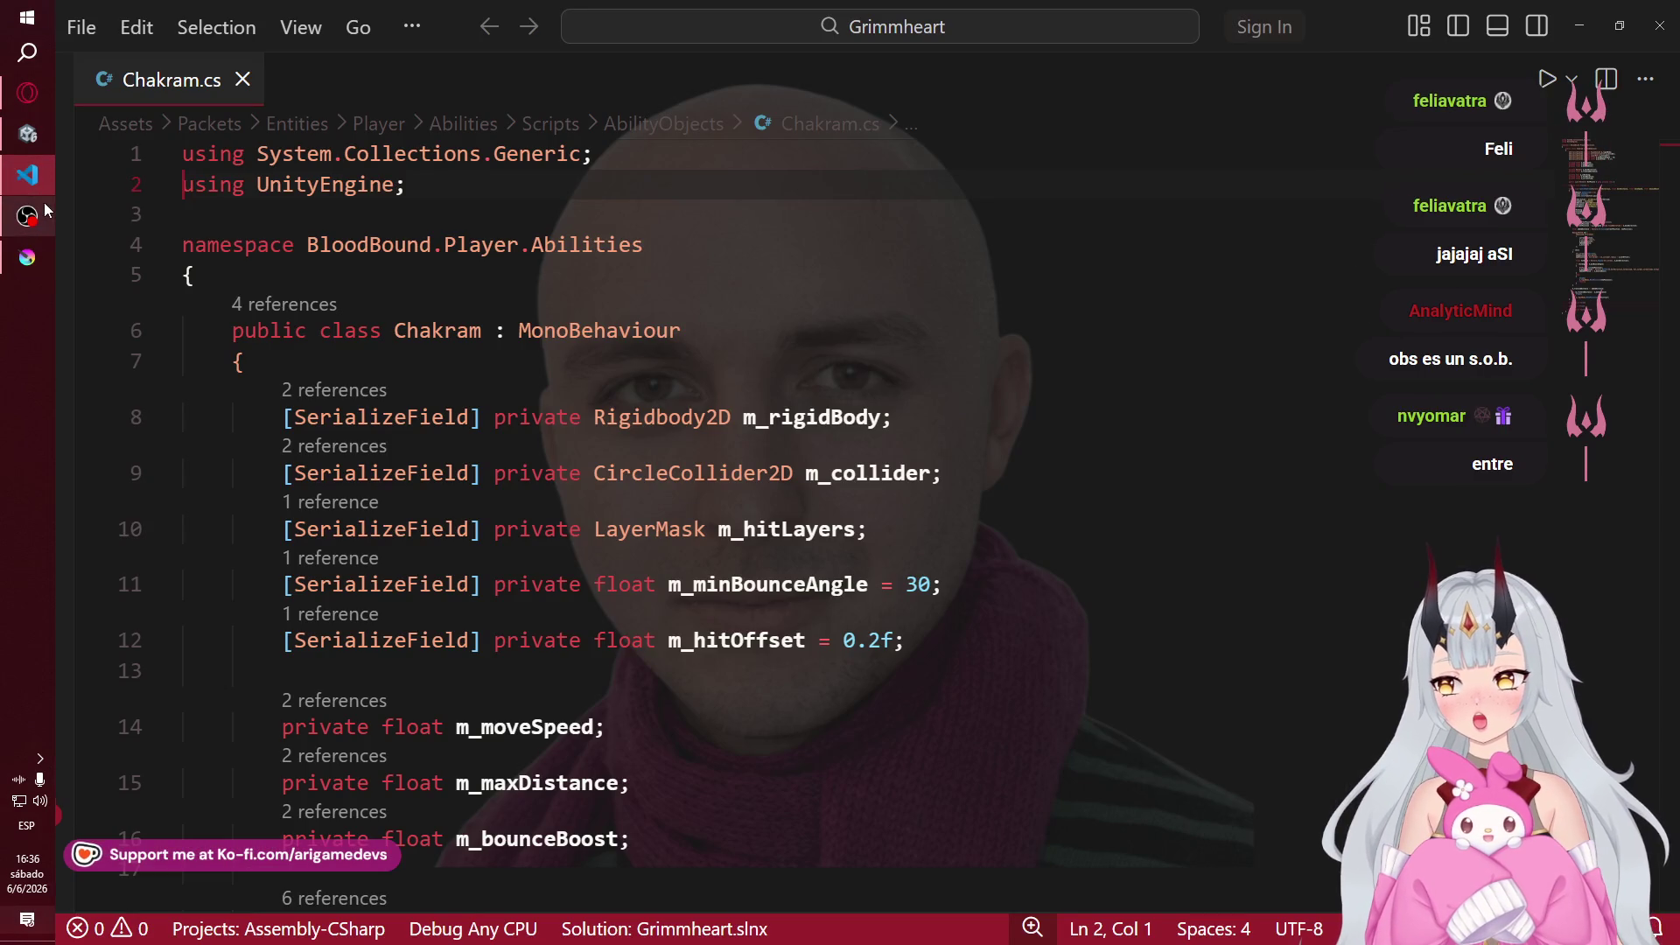
scroll(266, 326, "down", 5)
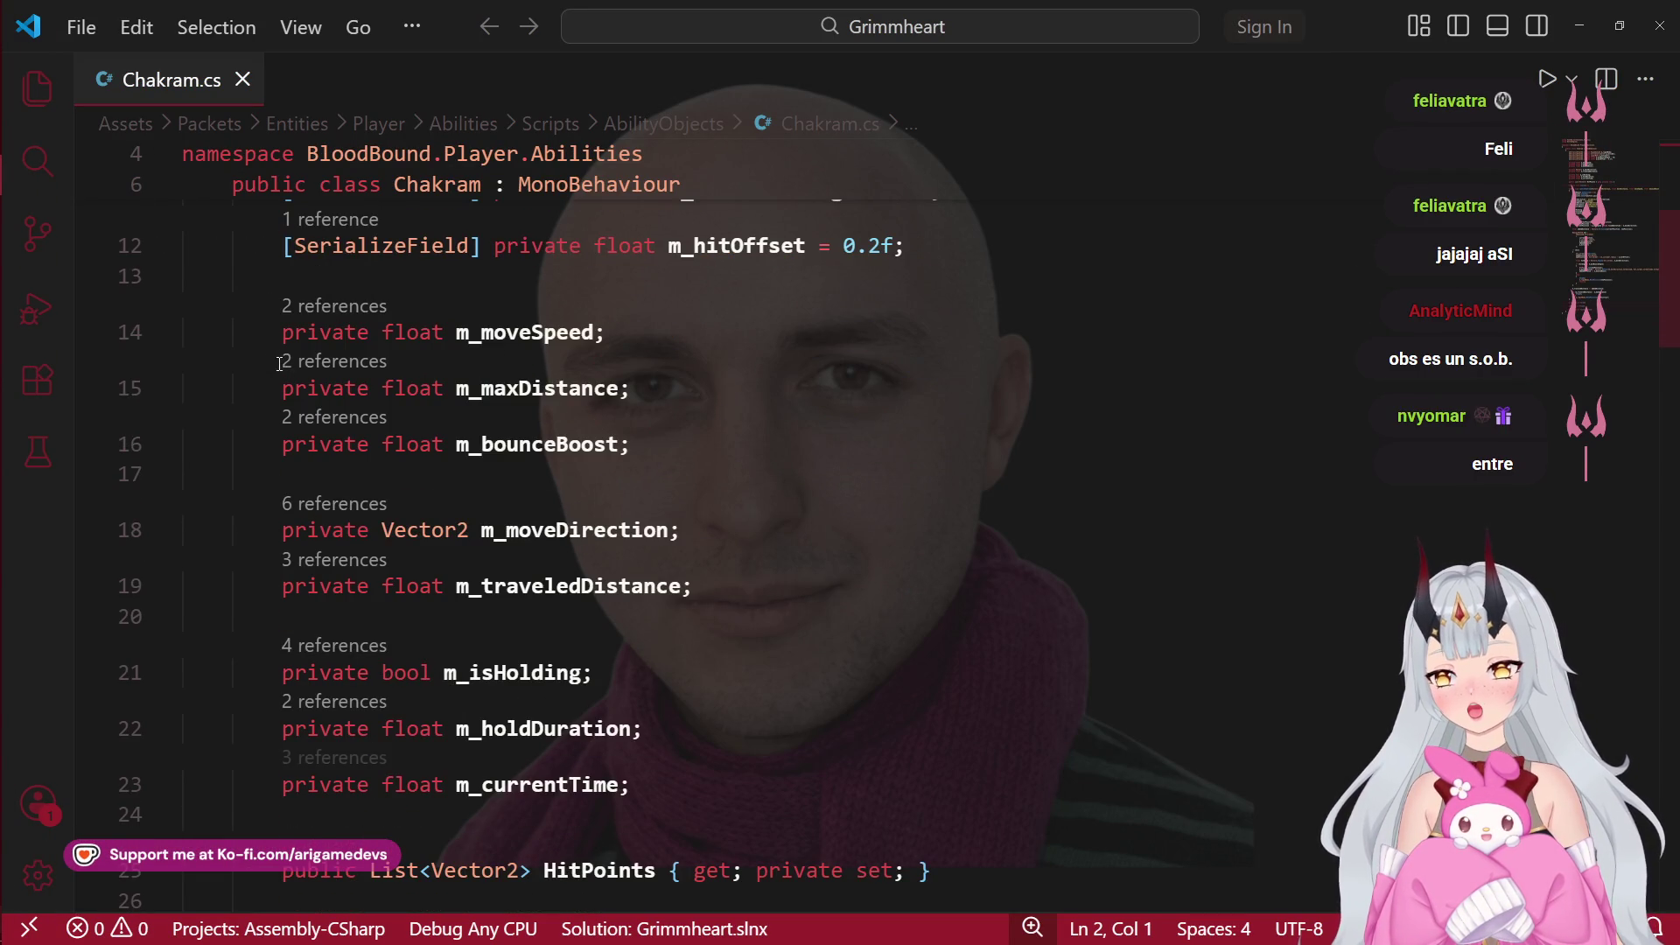
- Bring Krita's Princess Design.png back to the front
mouse_move(5, 263)
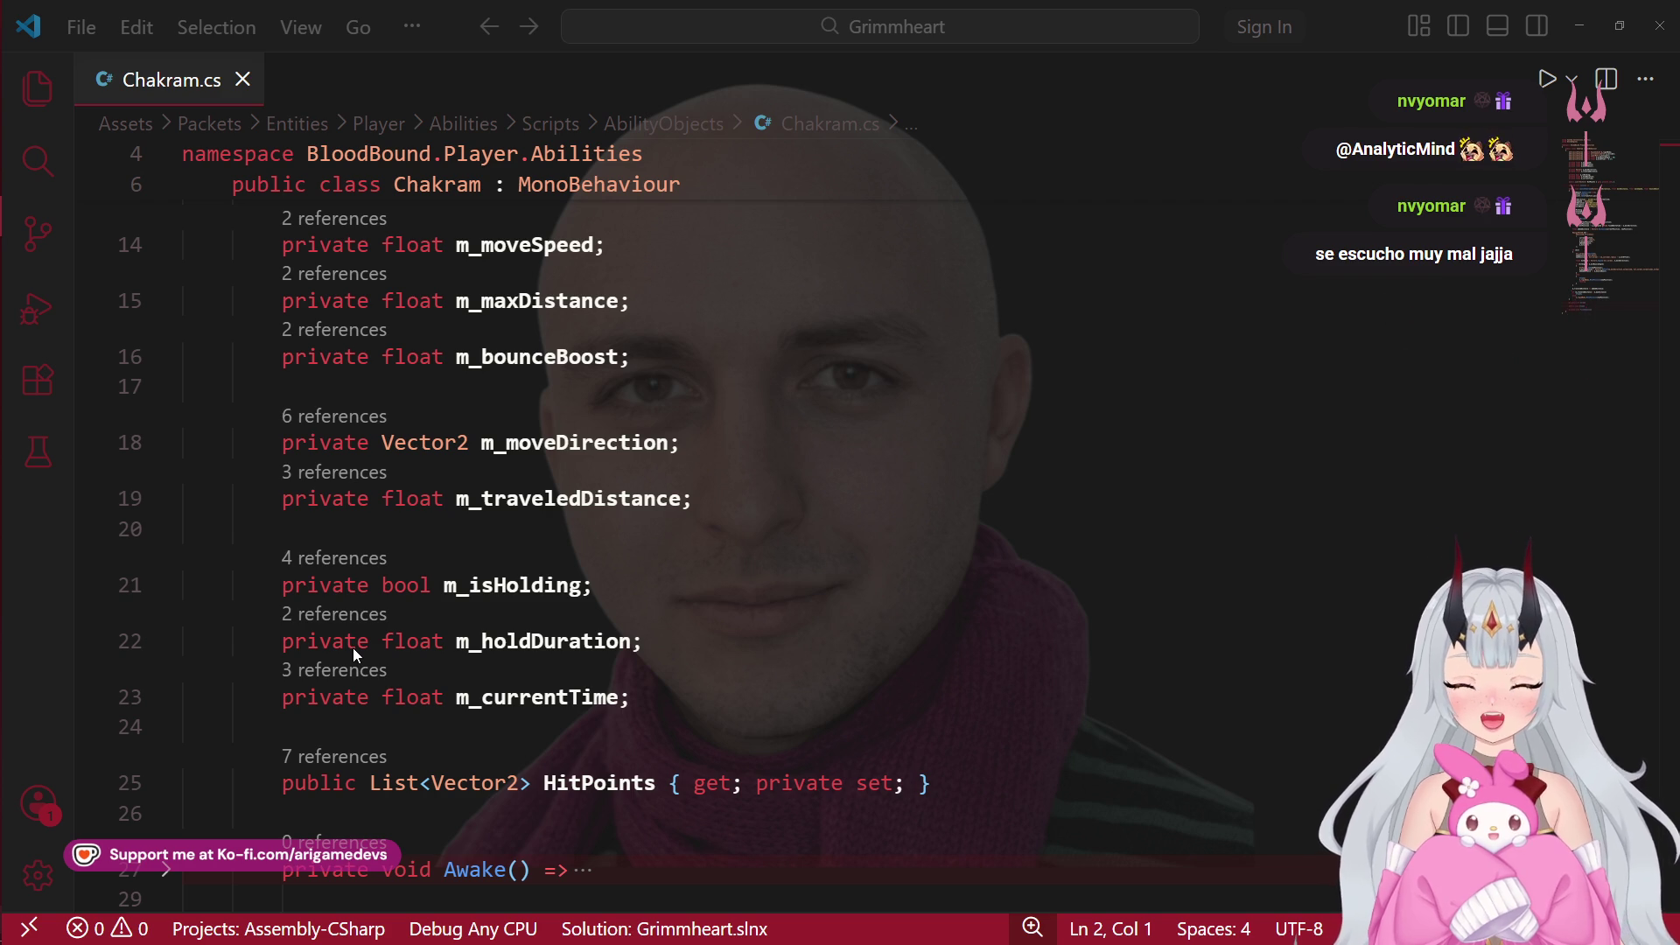
mouse_move(3, 653)
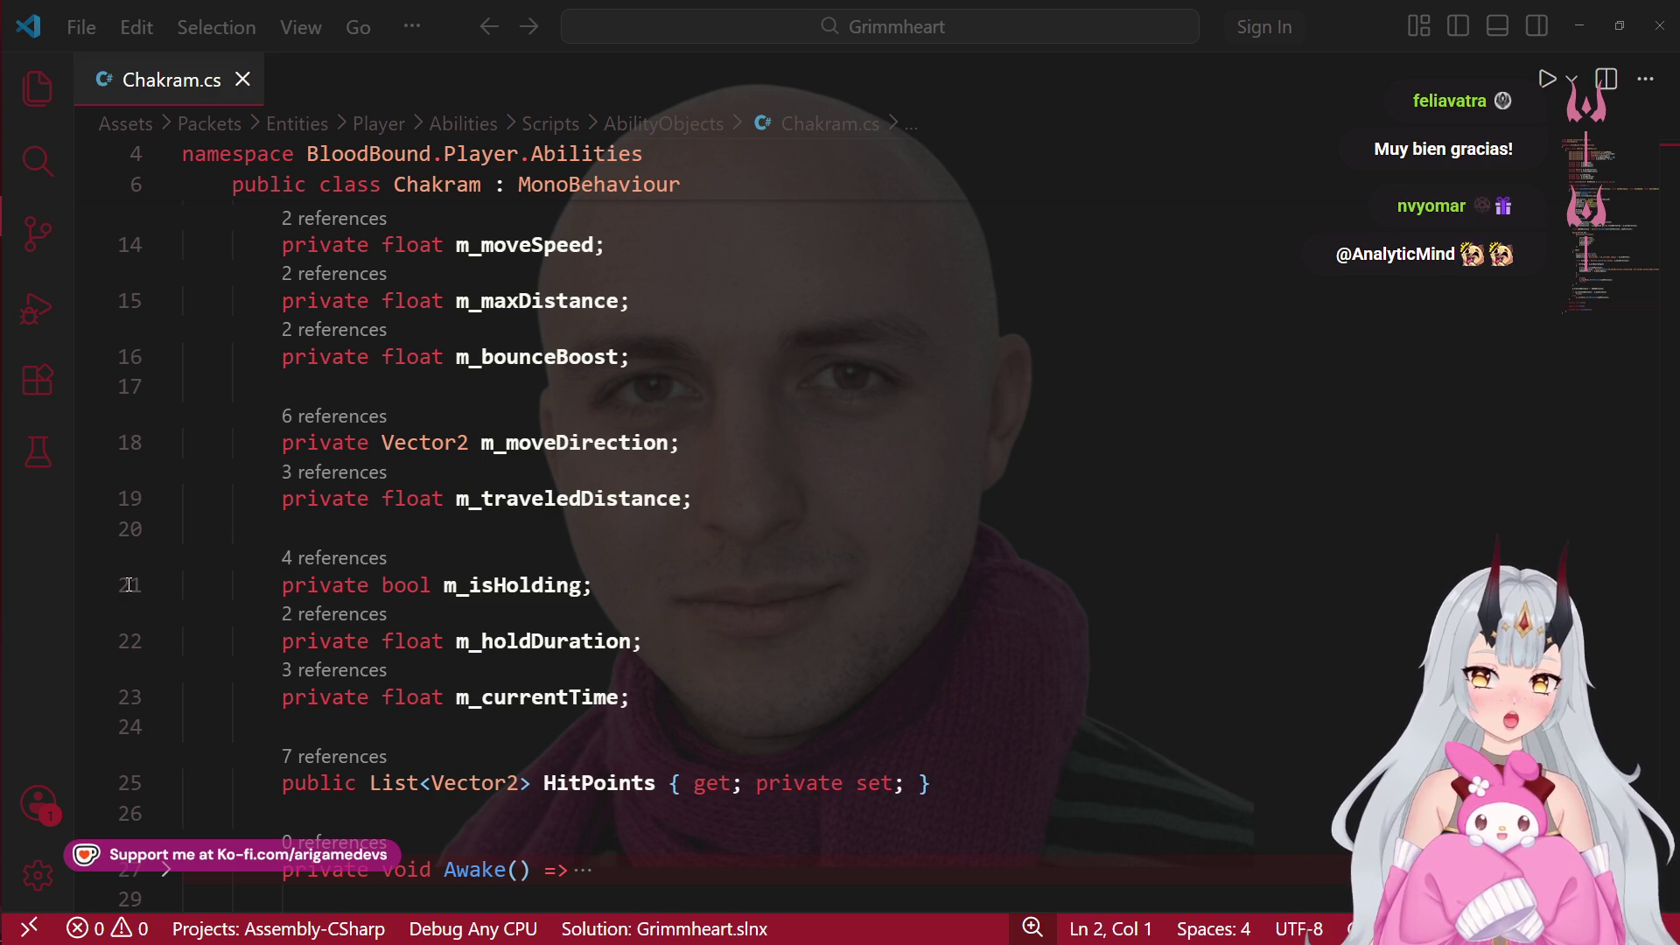
mouse_move(3, 186)
left_click(22, 259)
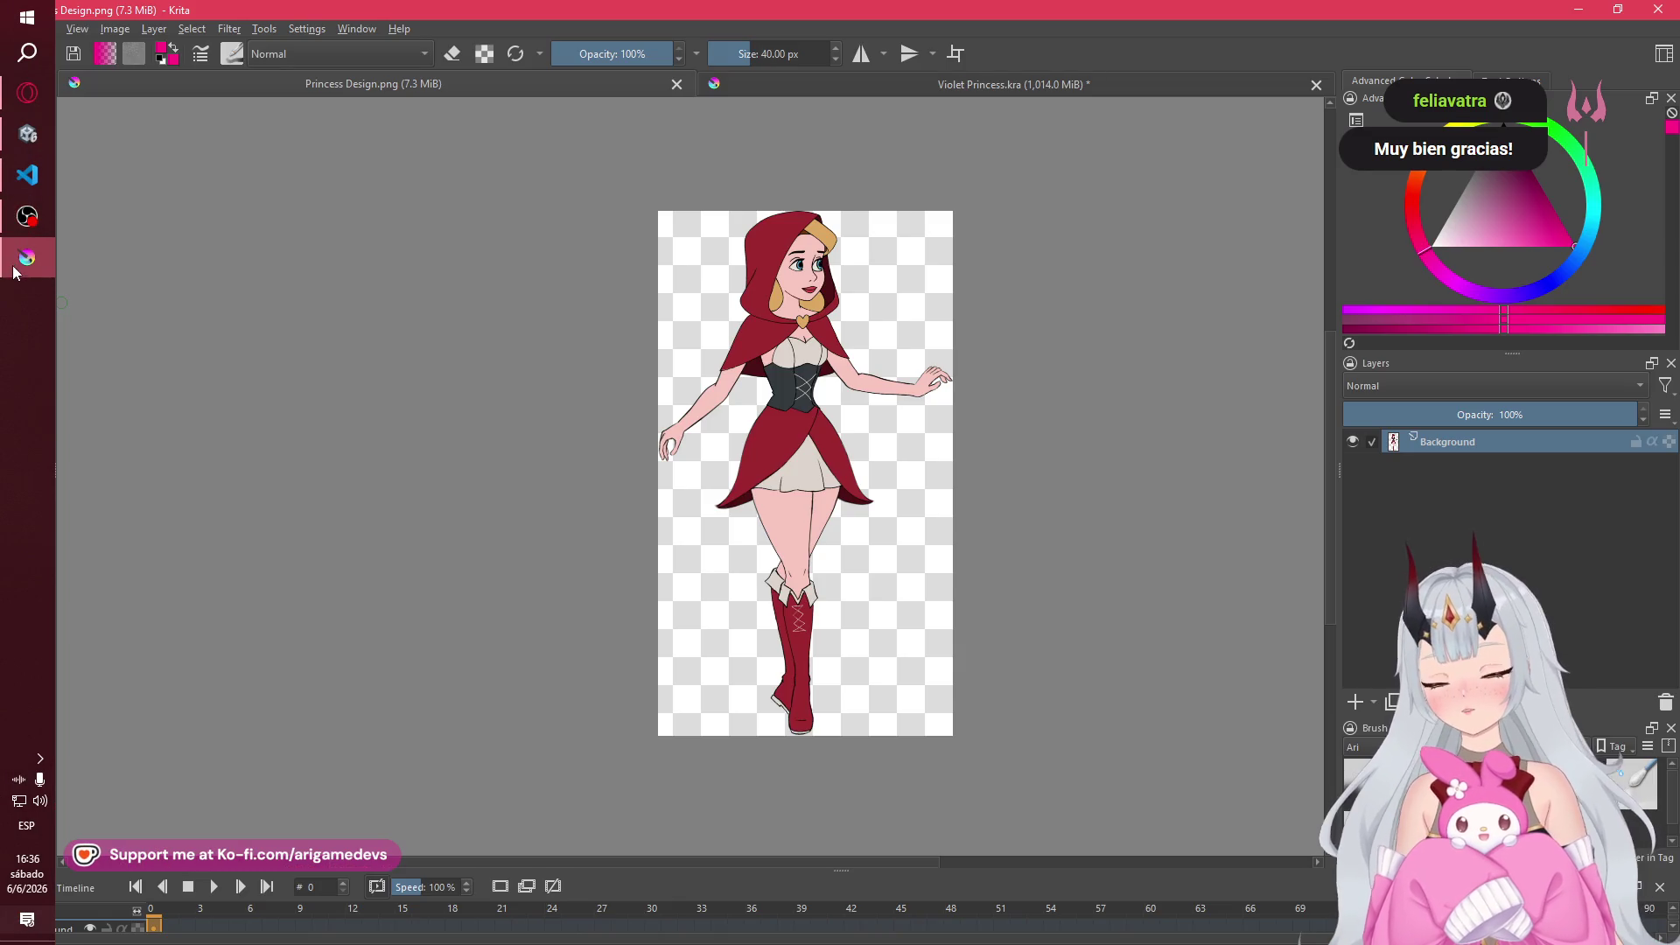
scroll(788, 481, "up", 3)
scroll(788, 481, "down", 4)
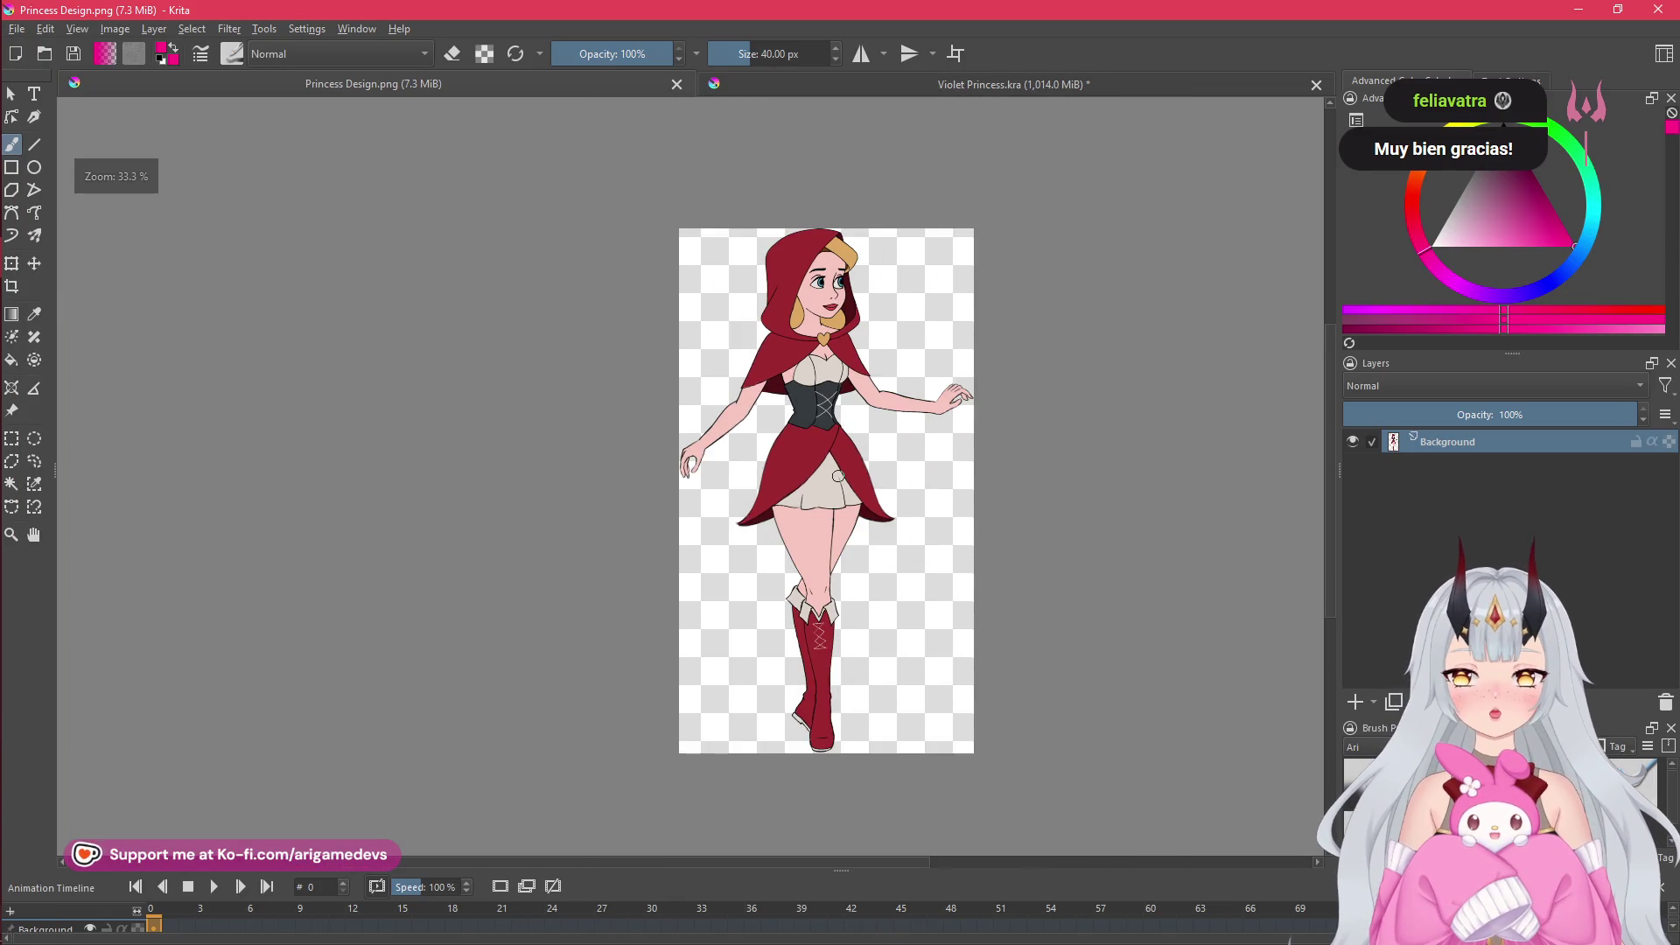
mouse_move(4, 262)
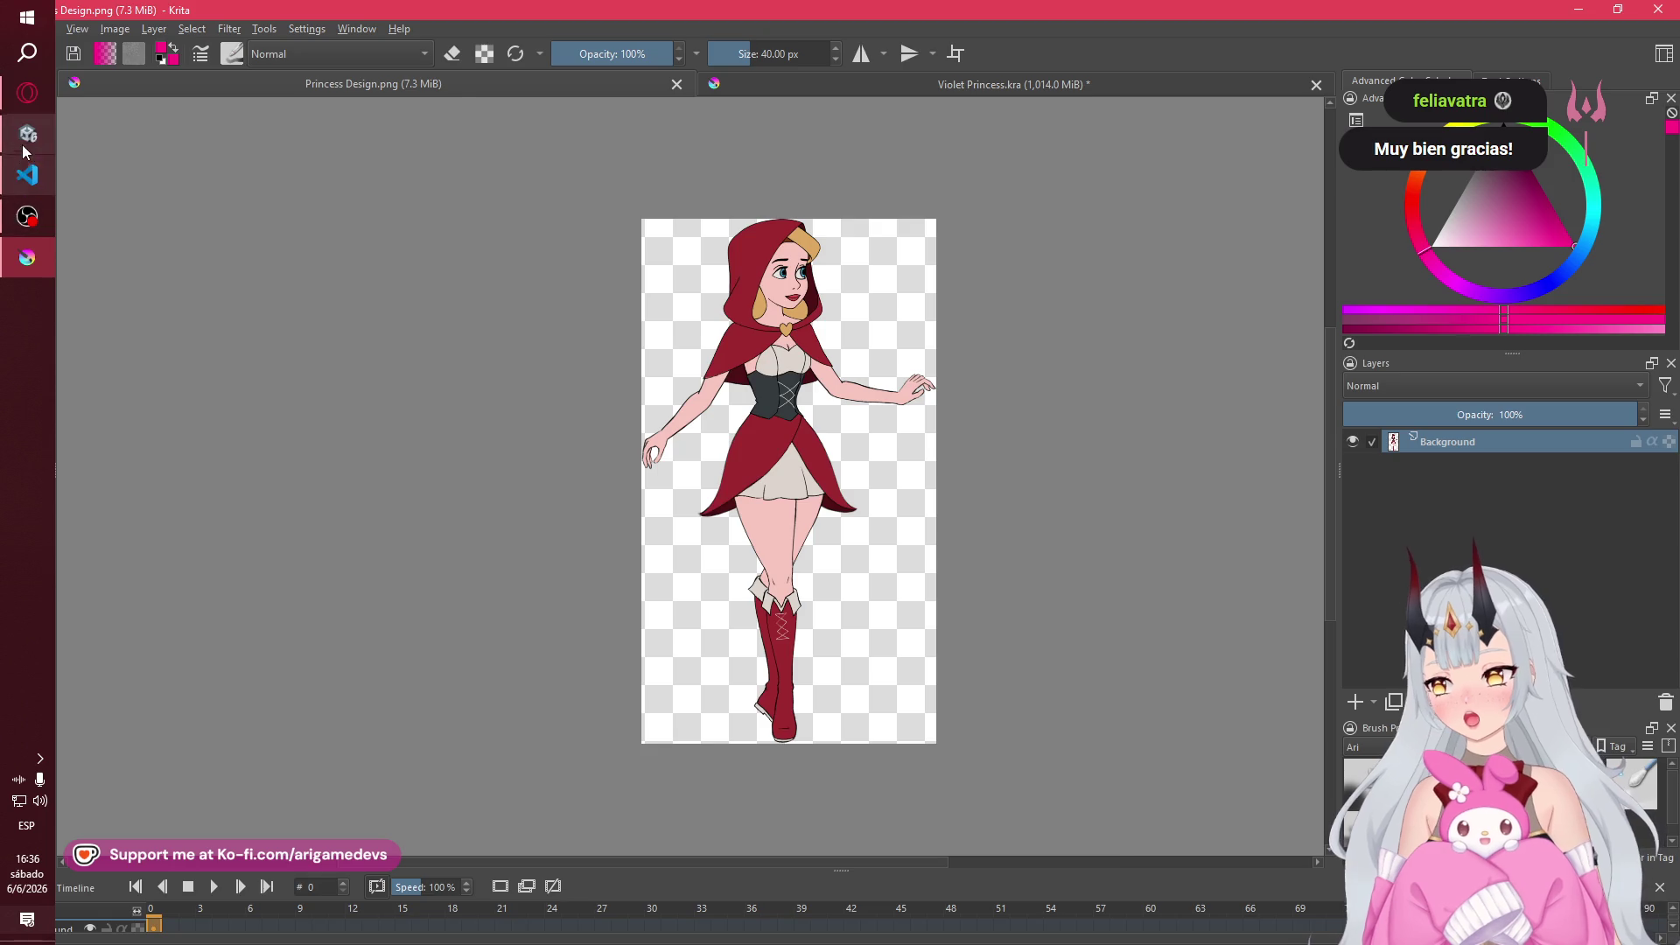
left_click(27, 133)
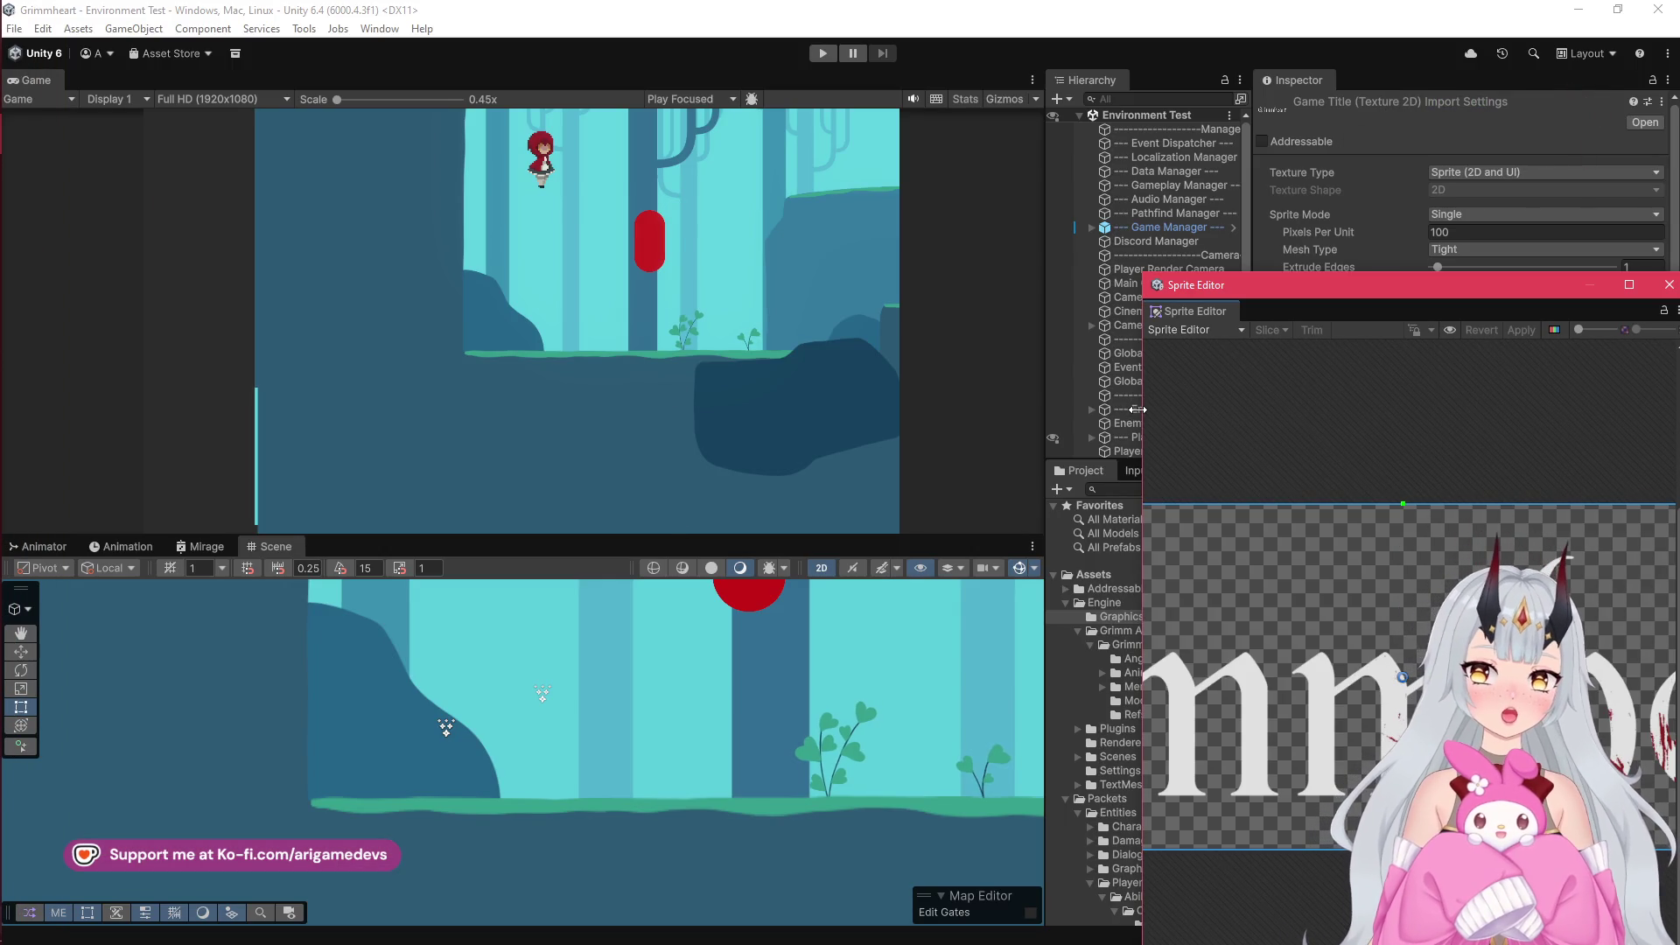
left_click_drag(1141, 425, 182, 426)
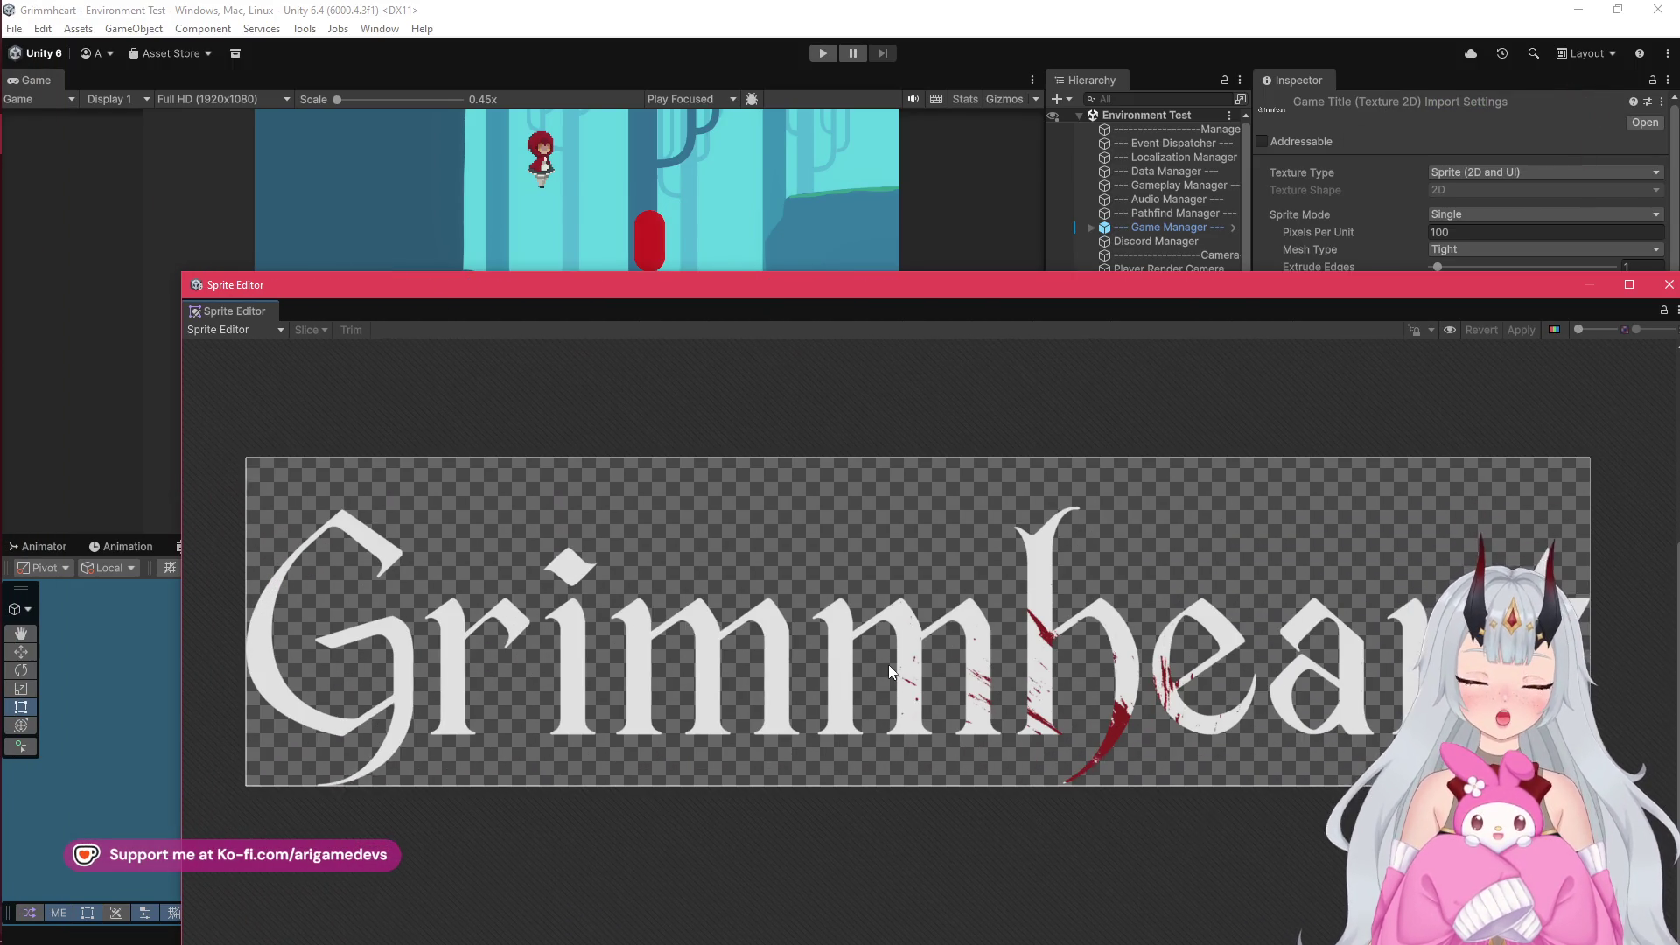
mouse_move(940, 298)
left_mouse_down()
mouse_move(820, 155)
mouse_move(847, 132)
left_mouse_up()
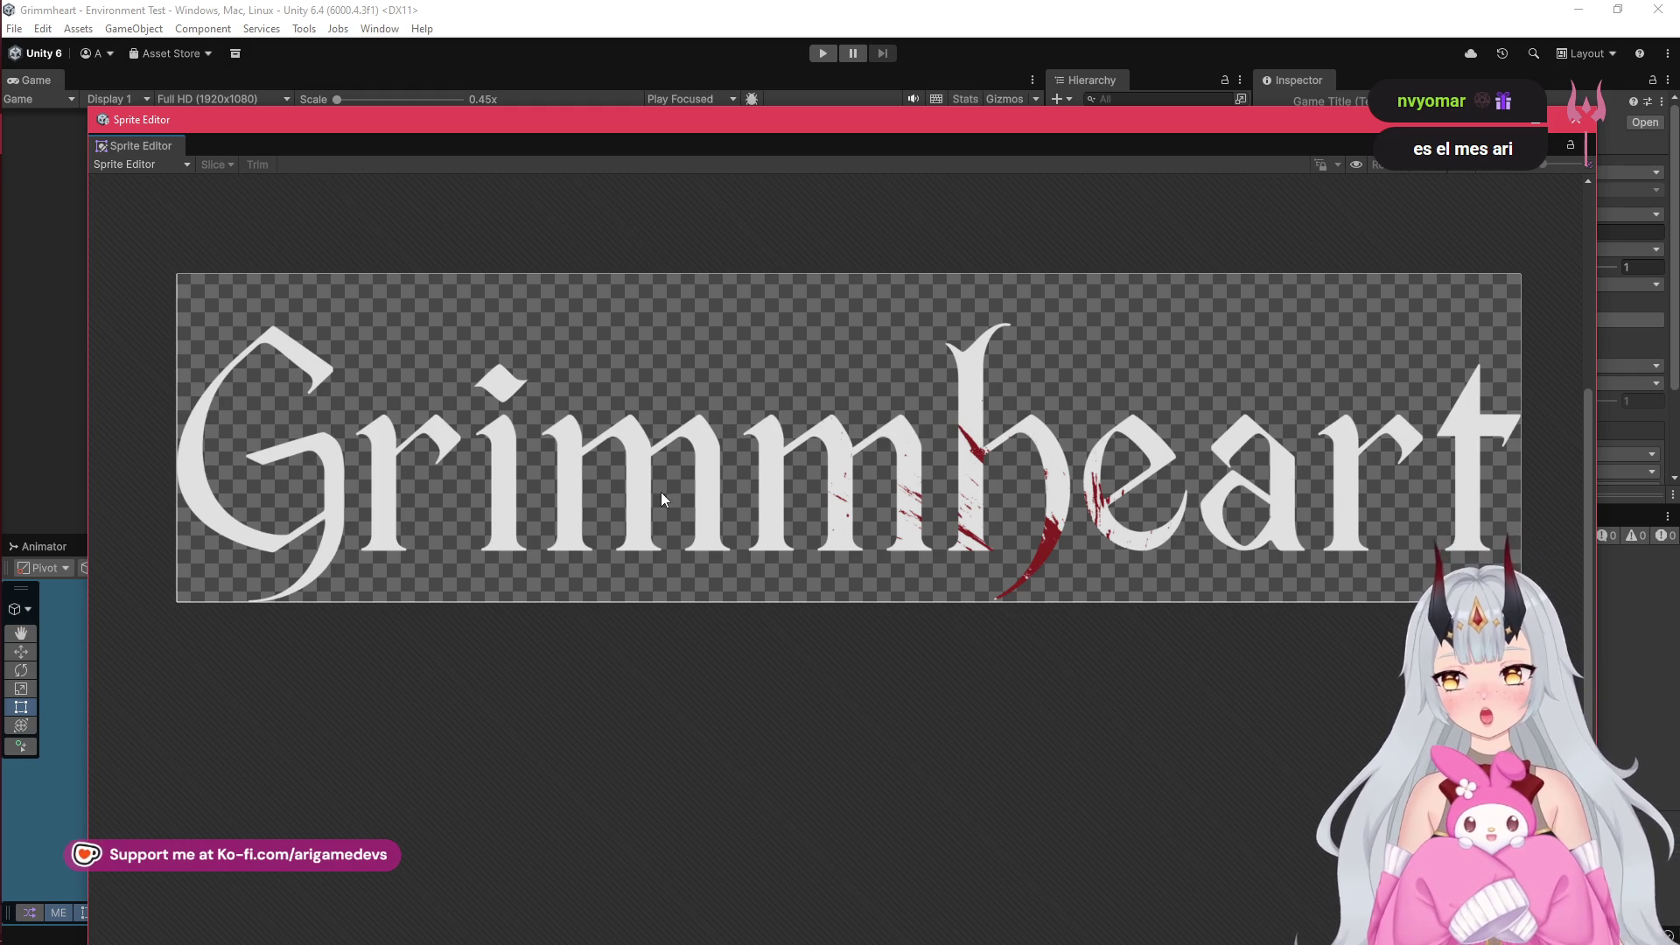
scroll(816, 415, "up", 5)
scroll(880, 438, "down", 1)
scroll(880, 439, "down", 1)
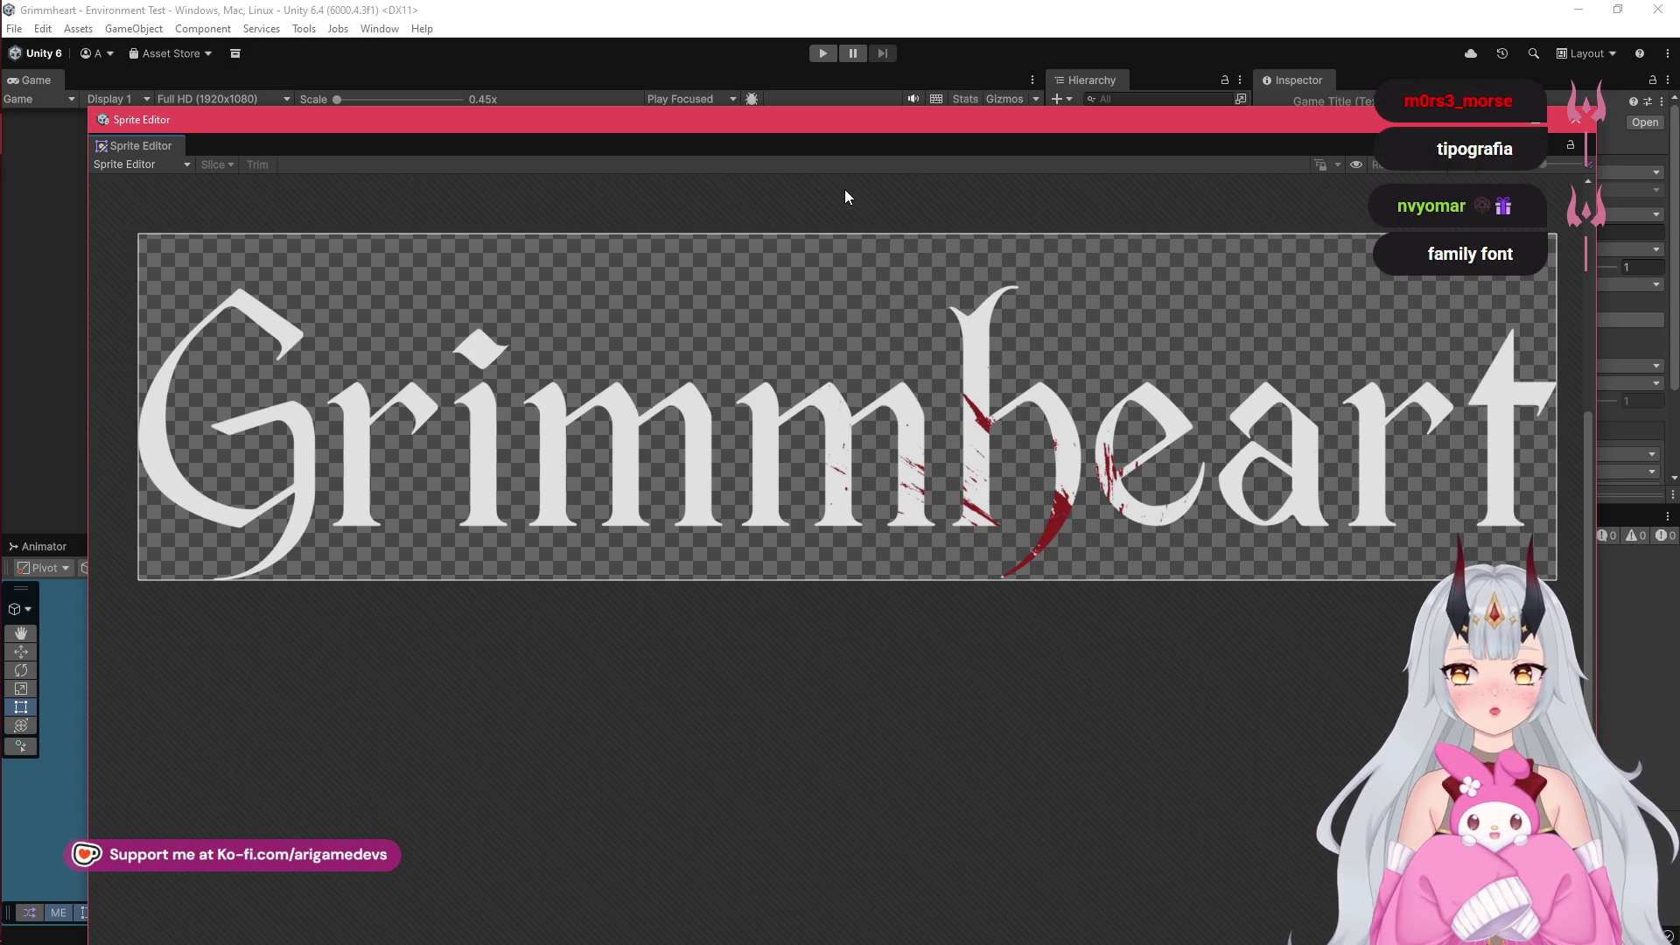
mouse_move(844, 121)
left_mouse_down()
mouse_move(856, 91)
mouse_move(912, 233)
mouse_move(929, 156)
left_mouse_up()
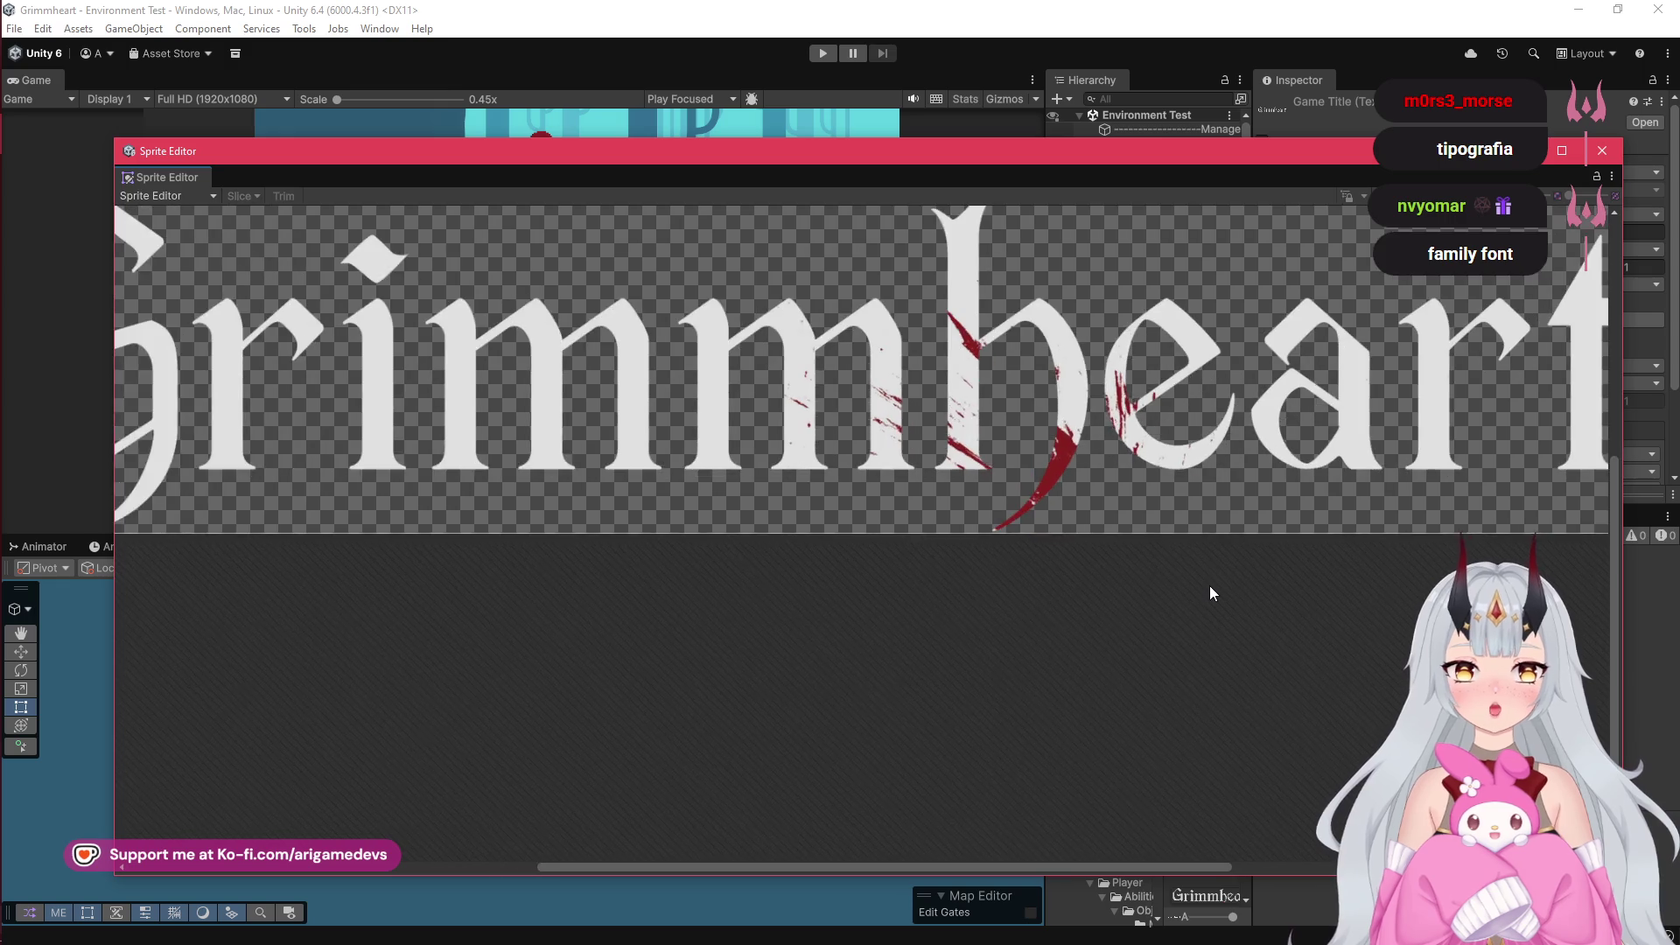
scroll(1211, 587, "down", 4)
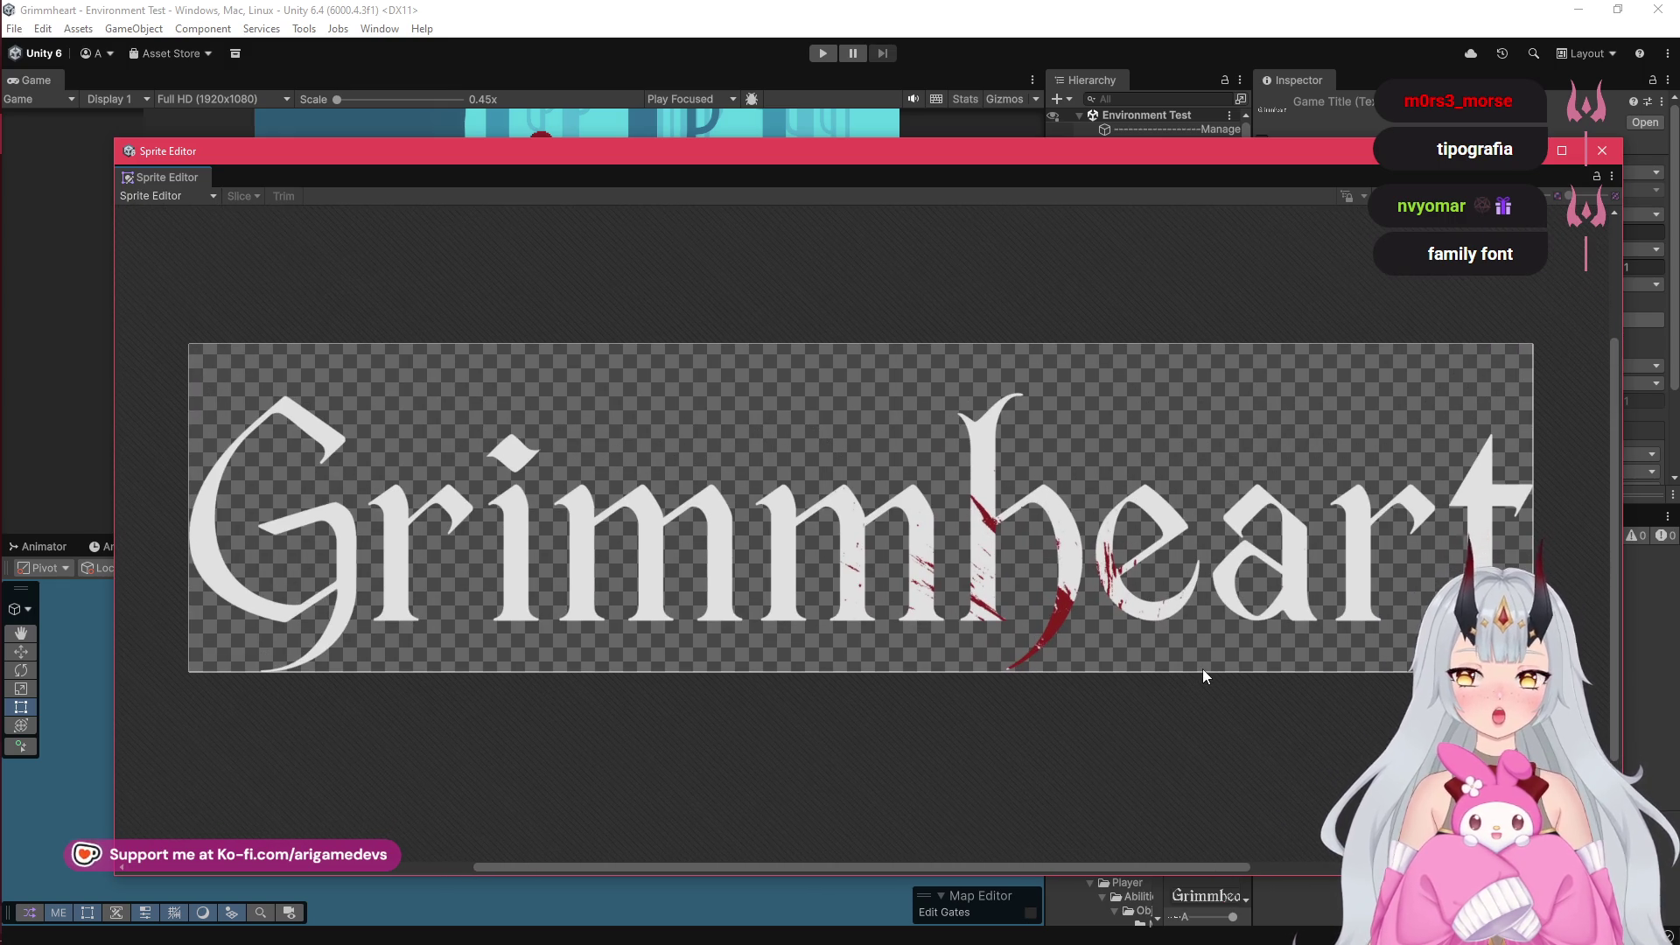
left_click(27, 216)
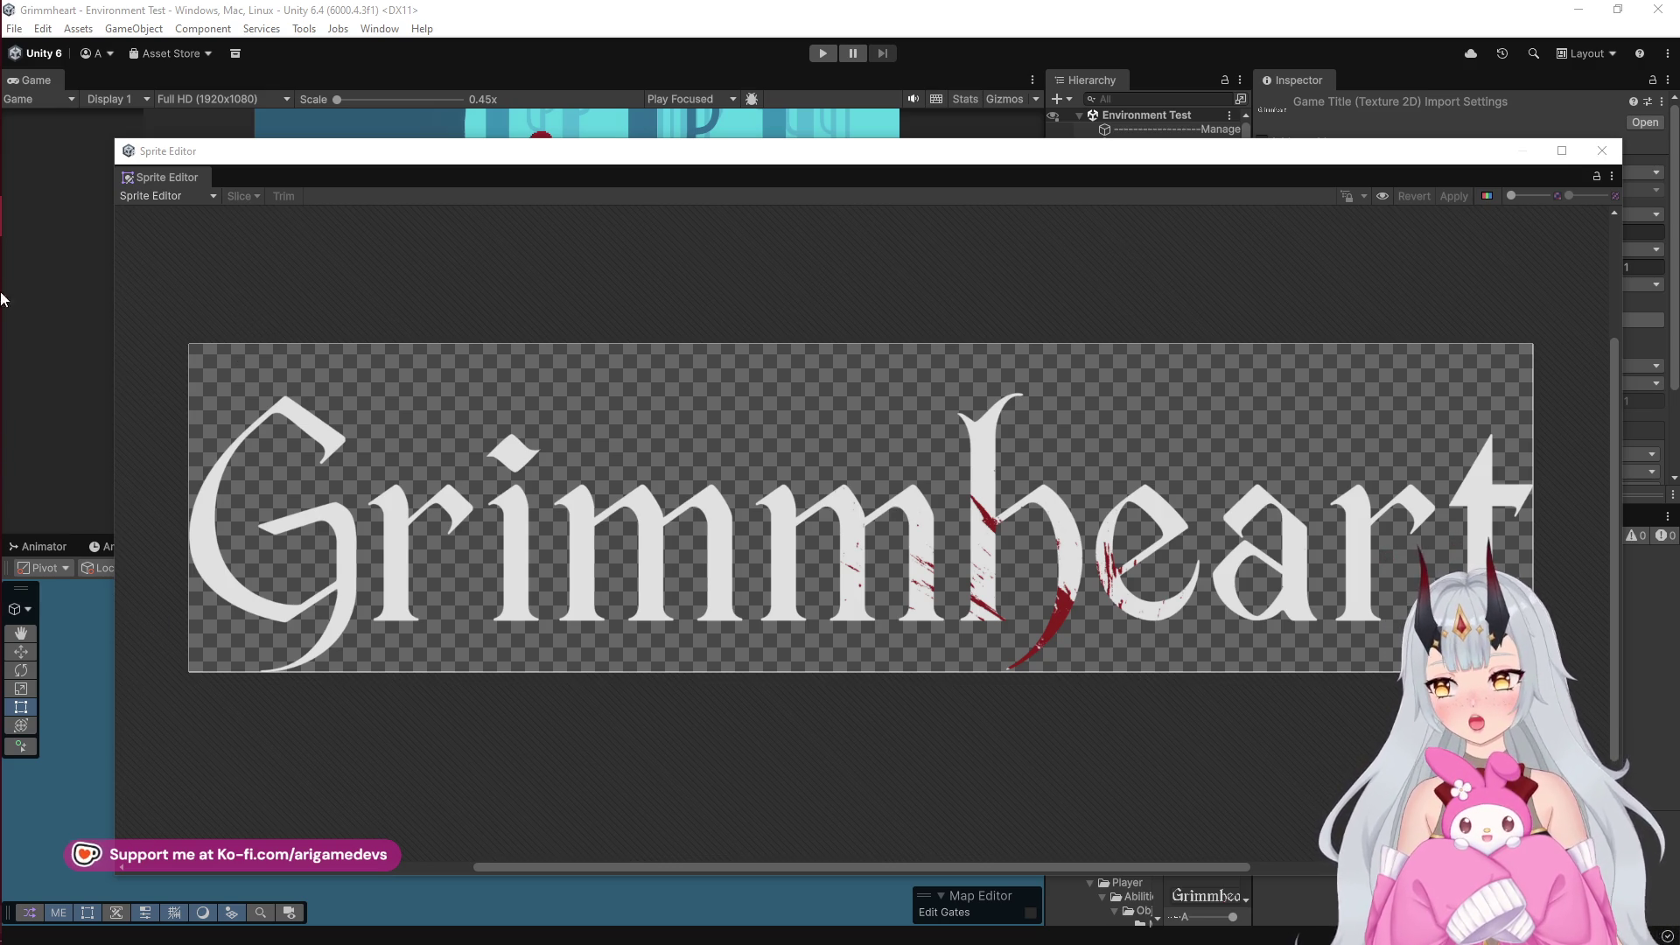
mouse_move(2, 340)
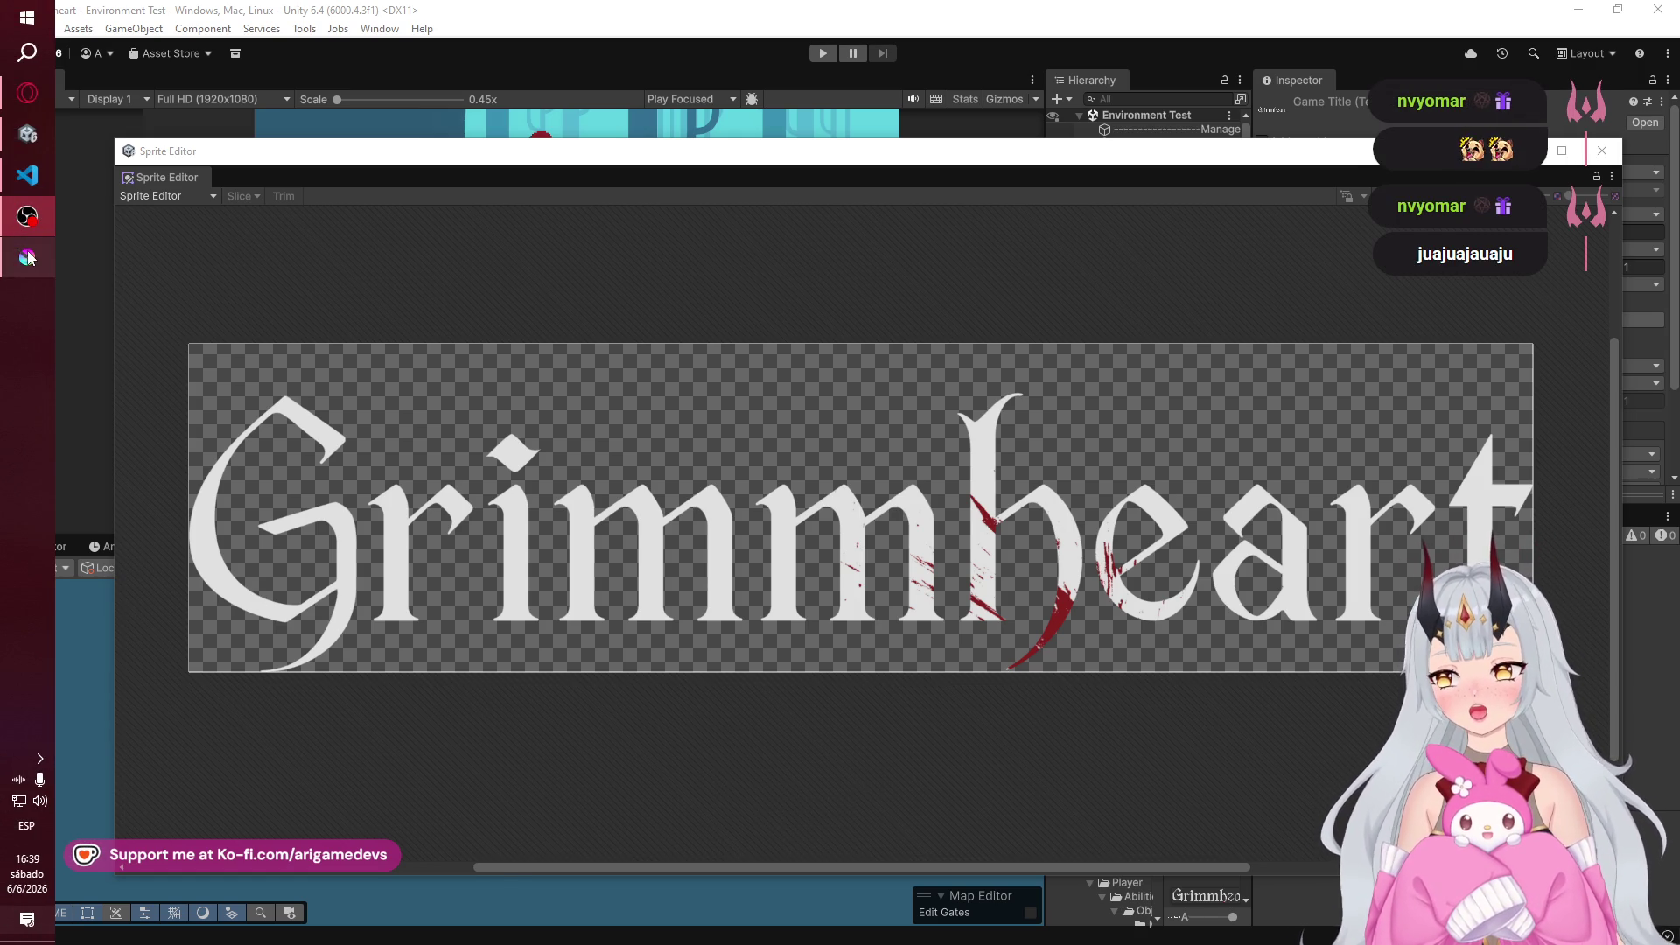
mouse_move(28, 257)
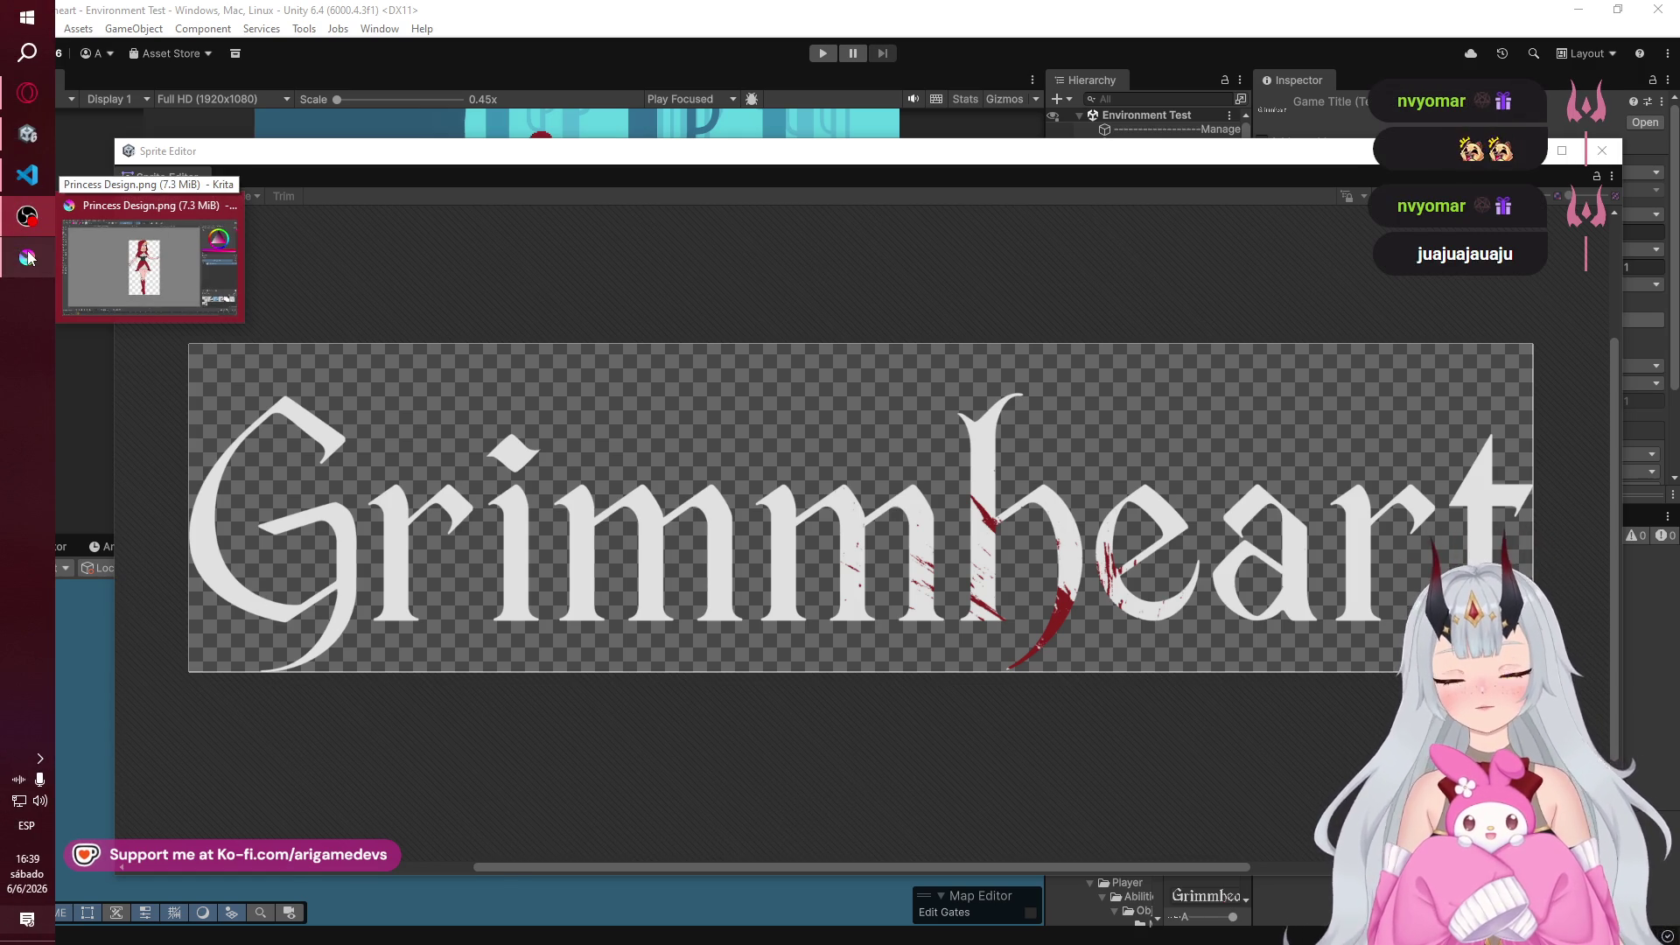
- View the finished Princess Design.png zoomed out in Krita, then return to the Grimmheart Unity project
left_click(28, 257)
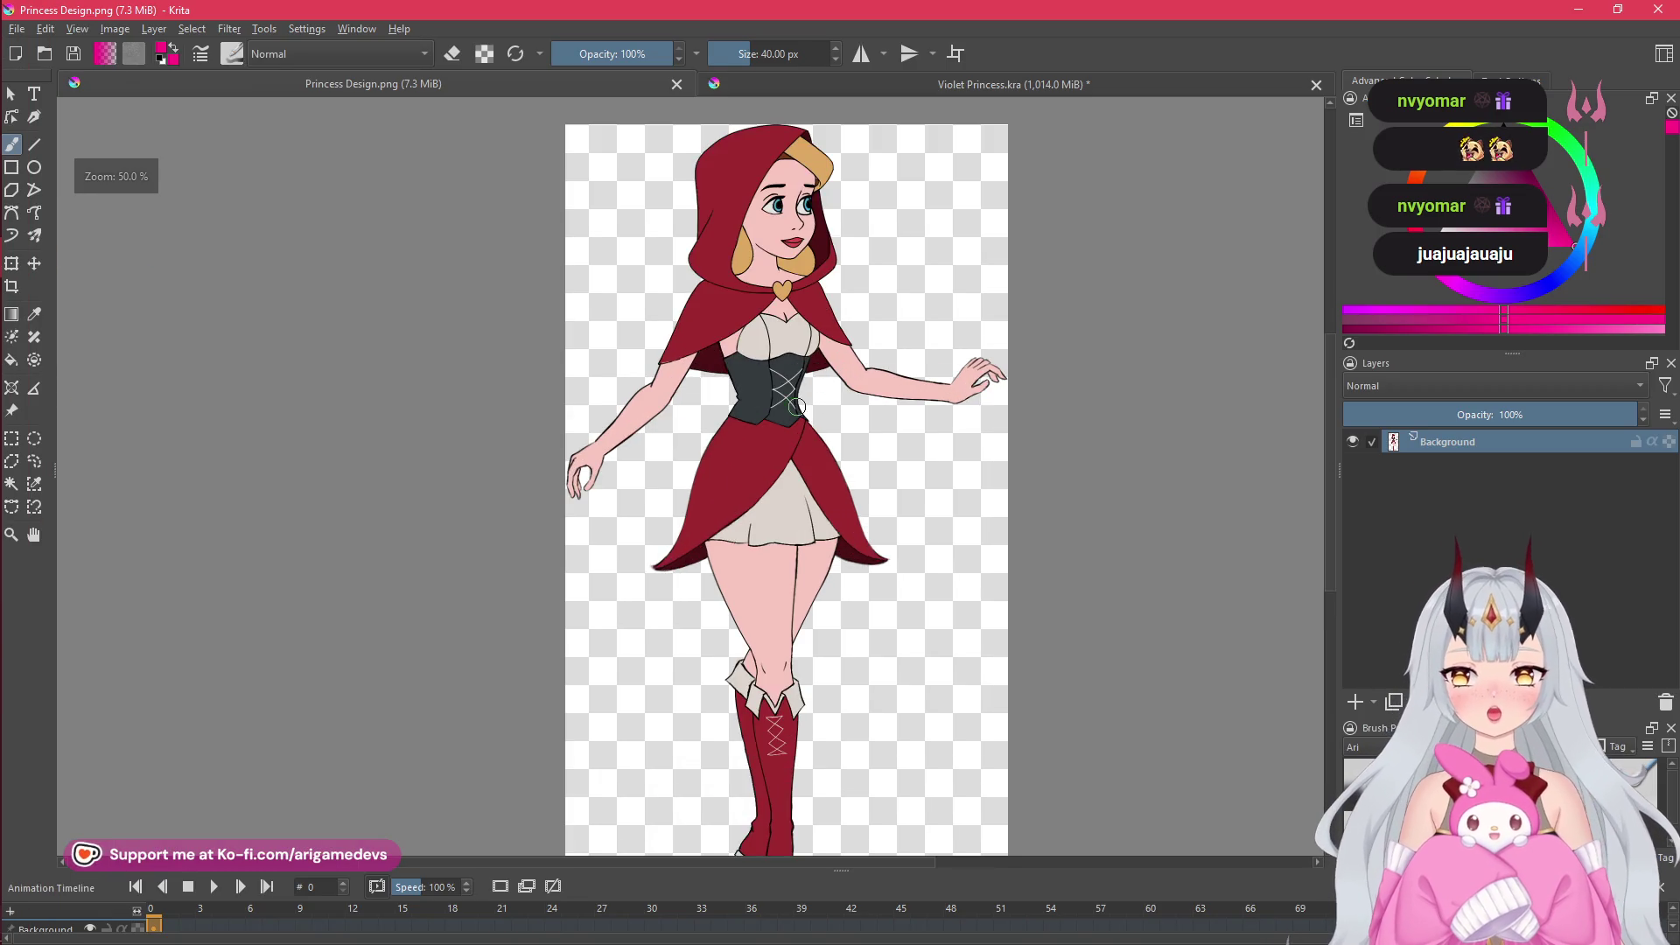
scroll(798, 406, "down", 1)
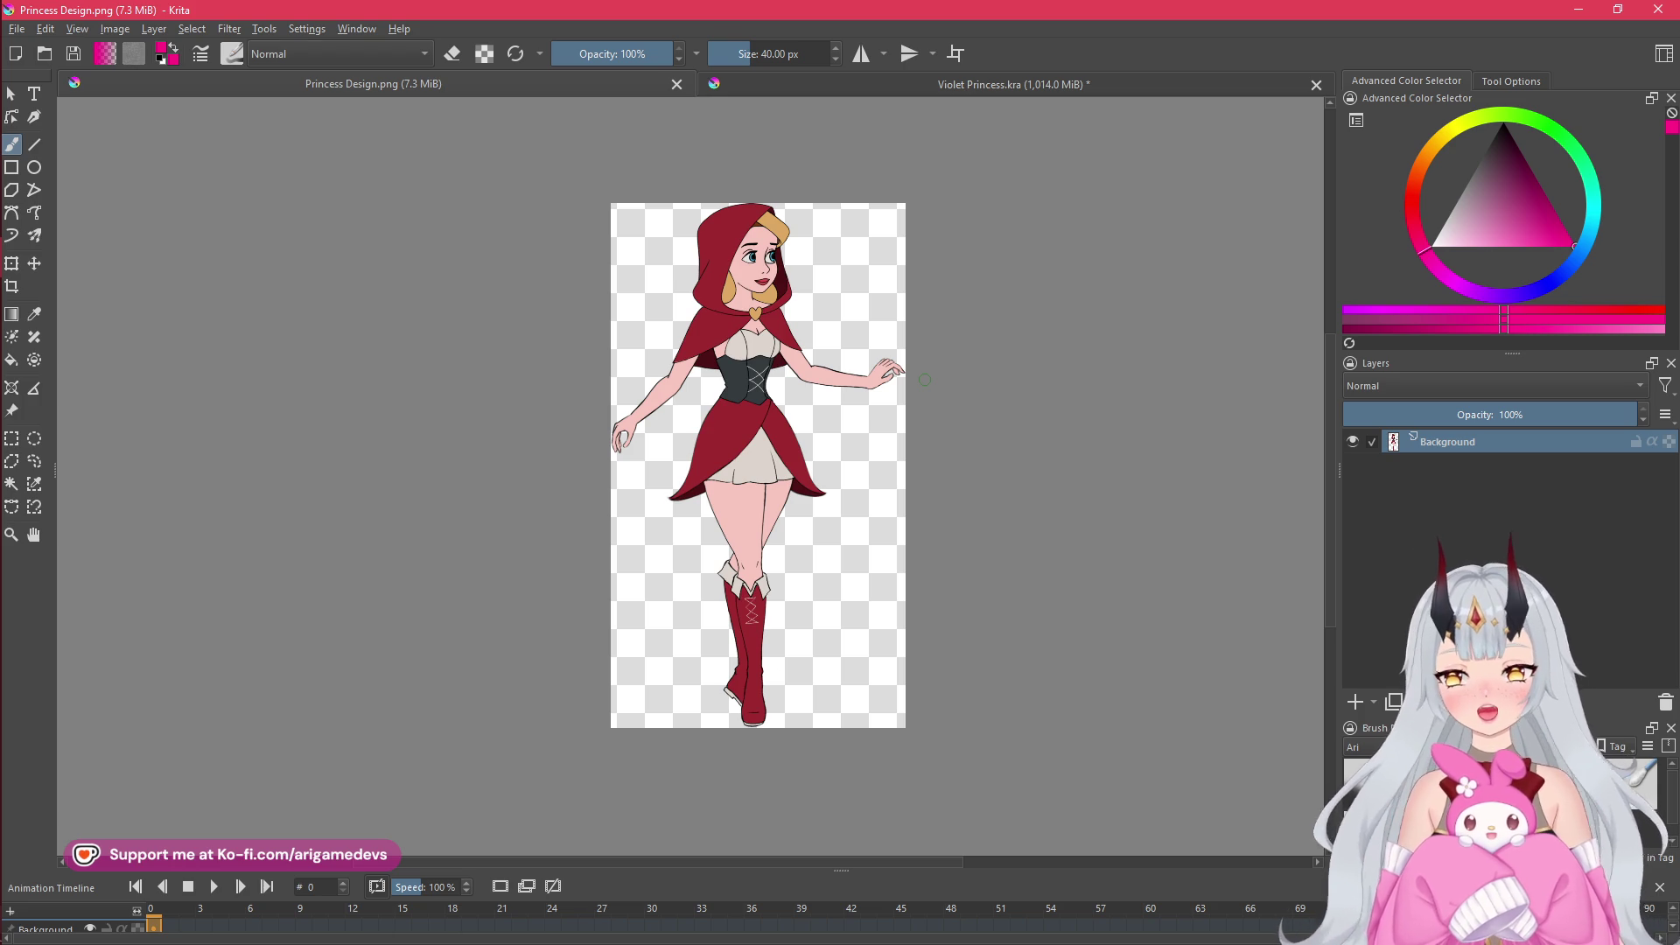
mouse_move(8, 228)
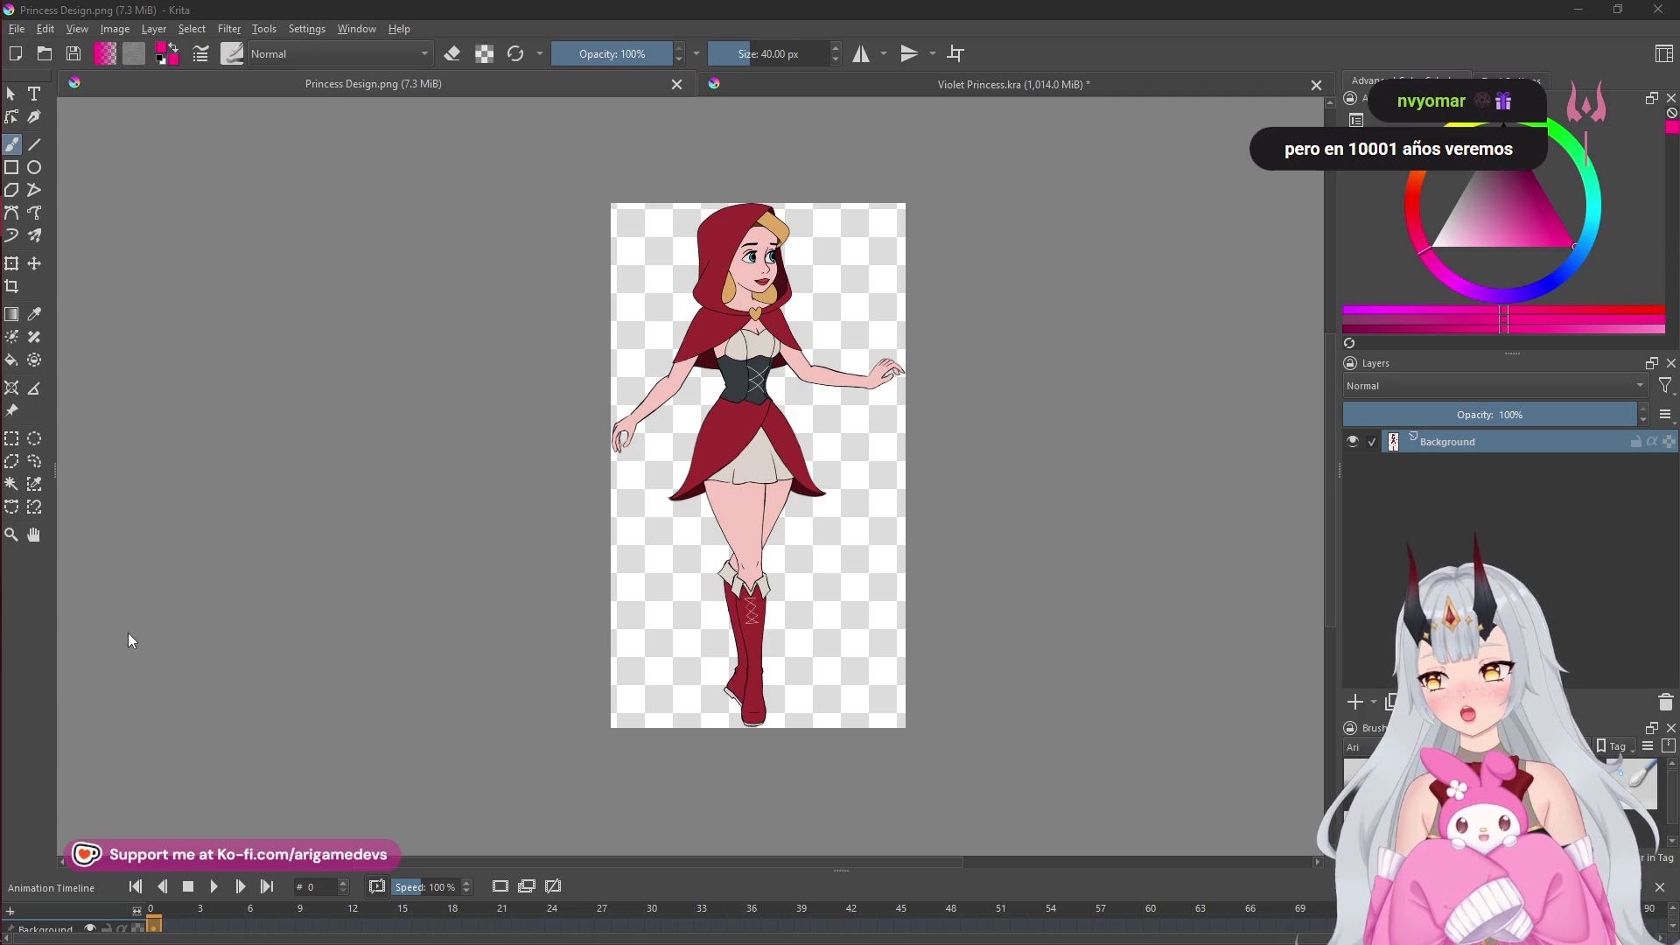
mouse_move(2, 553)
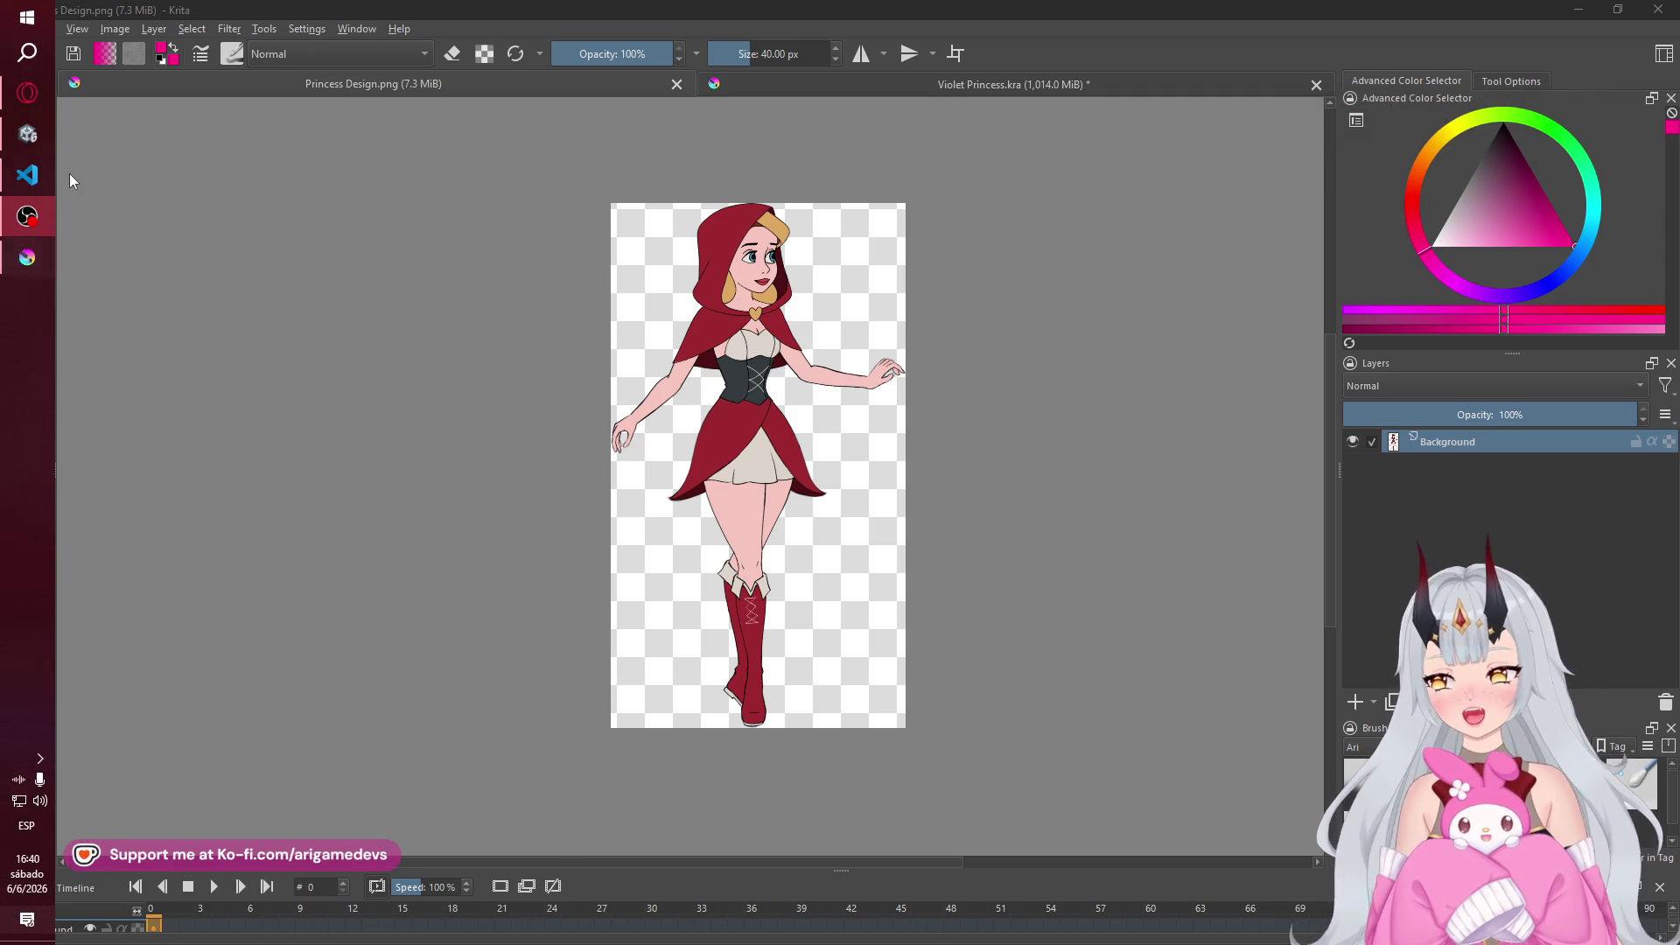
mouse_move(22, 296)
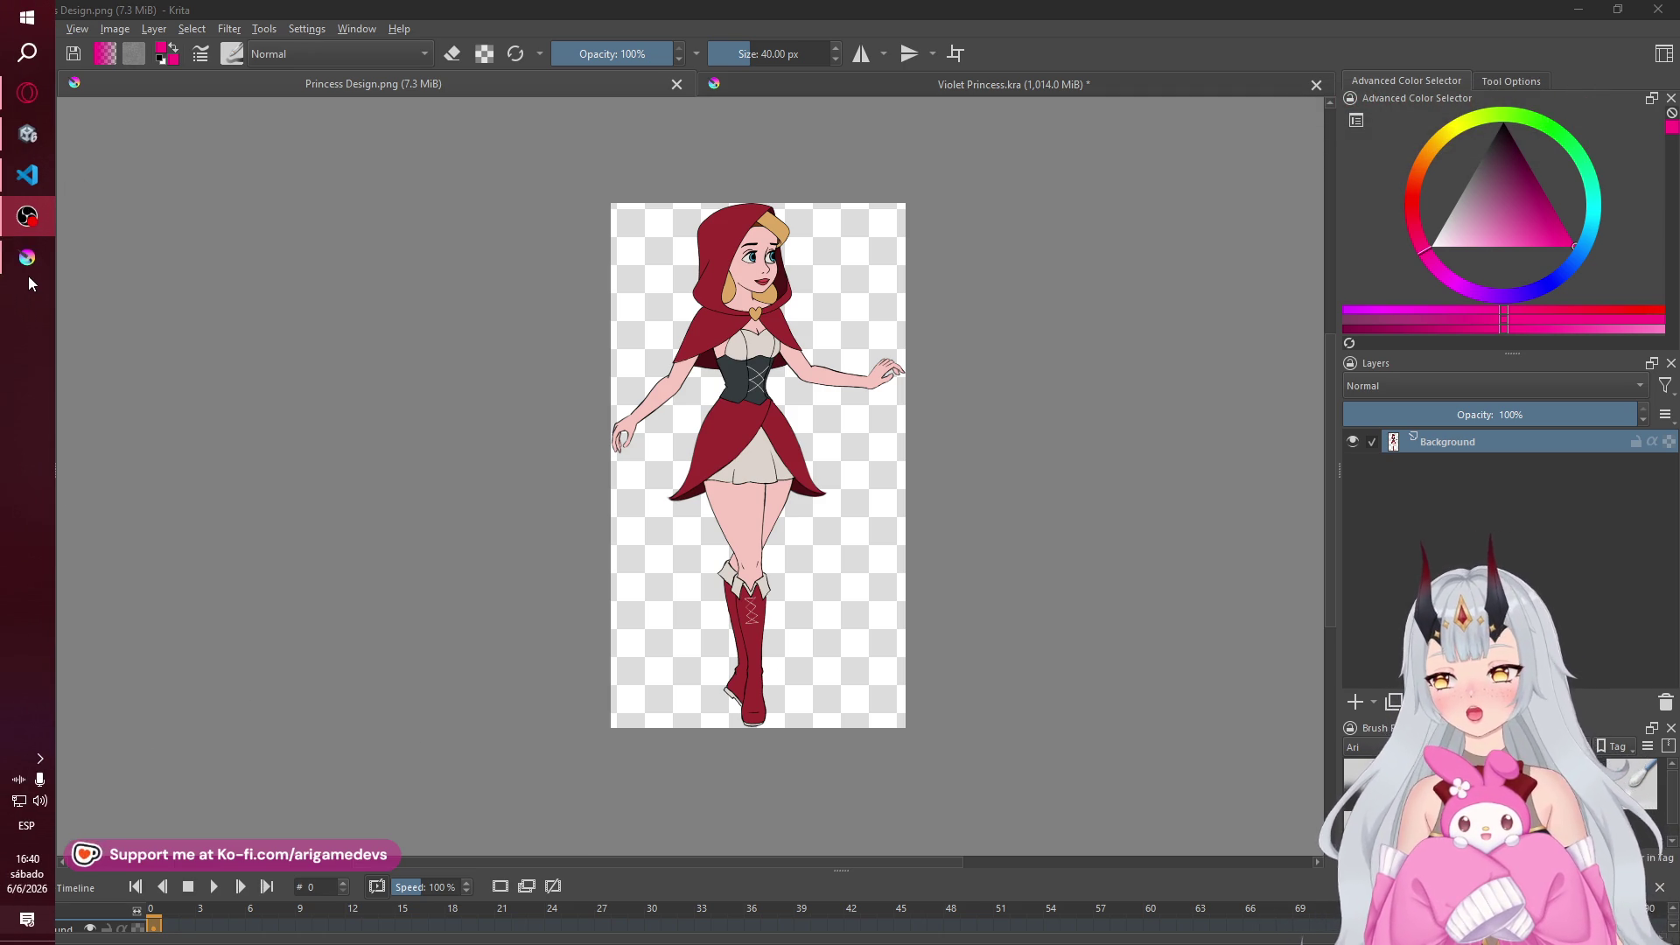
left_click(11, 137)
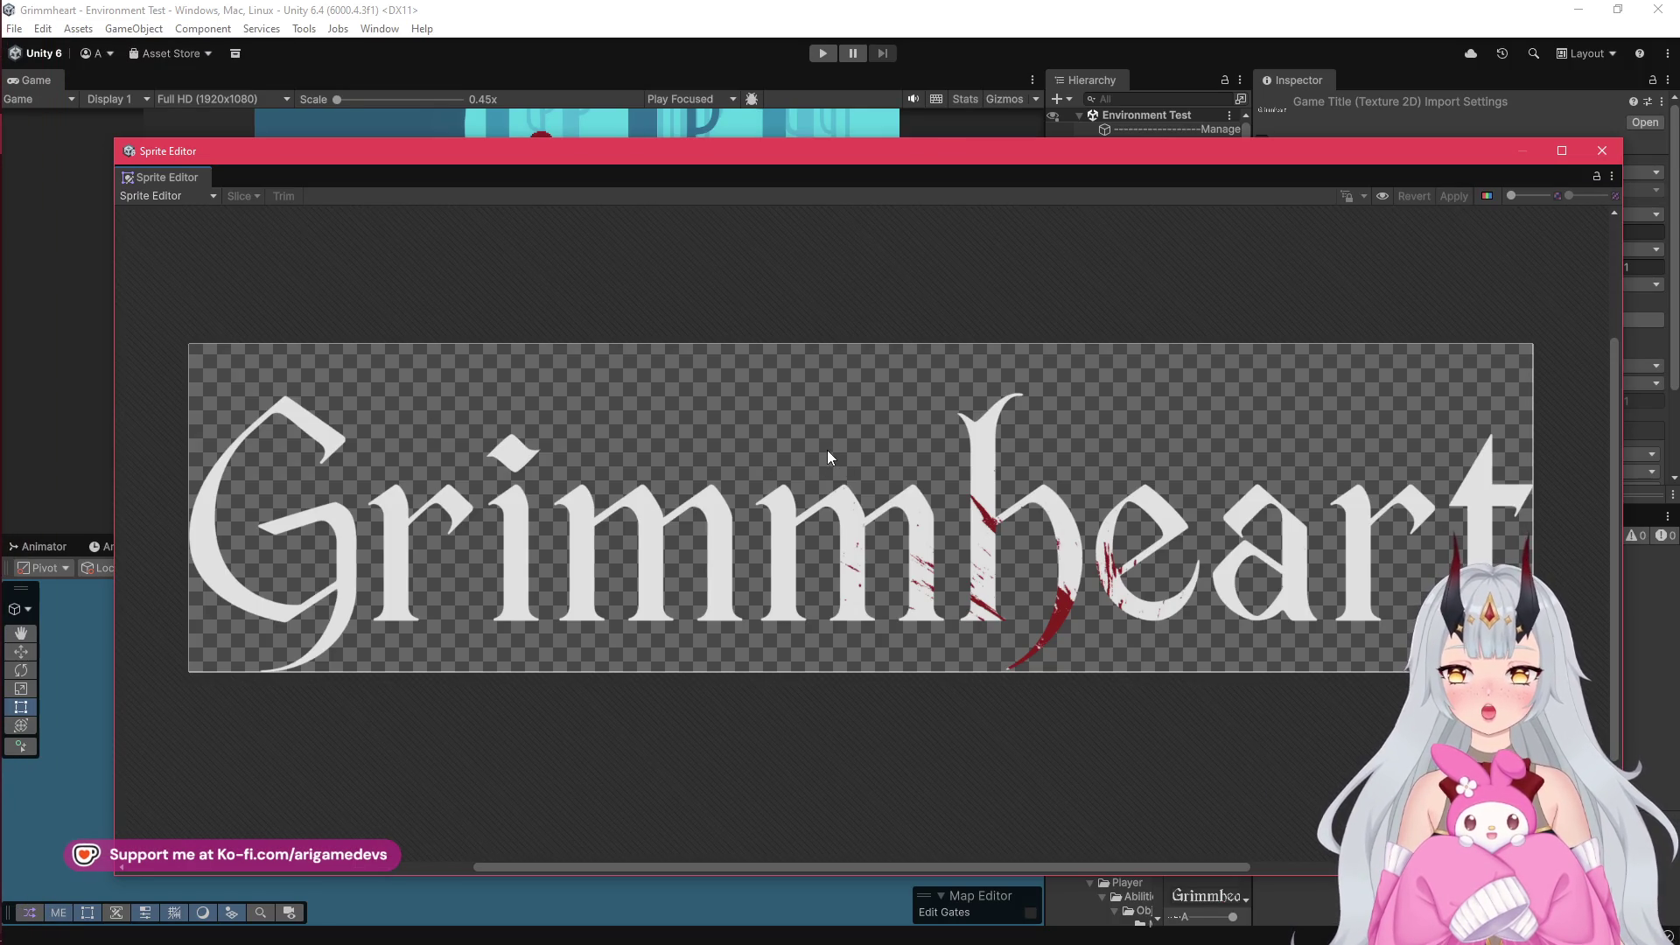
- Drag the Sprite Editor's bottom edge up to shrink the Grimmheart logo preview, then return to Krita
mouse_move(821, 872)
left_mouse_down()
mouse_move(798, 560)
mouse_move(795, 632)
left_mouse_up()
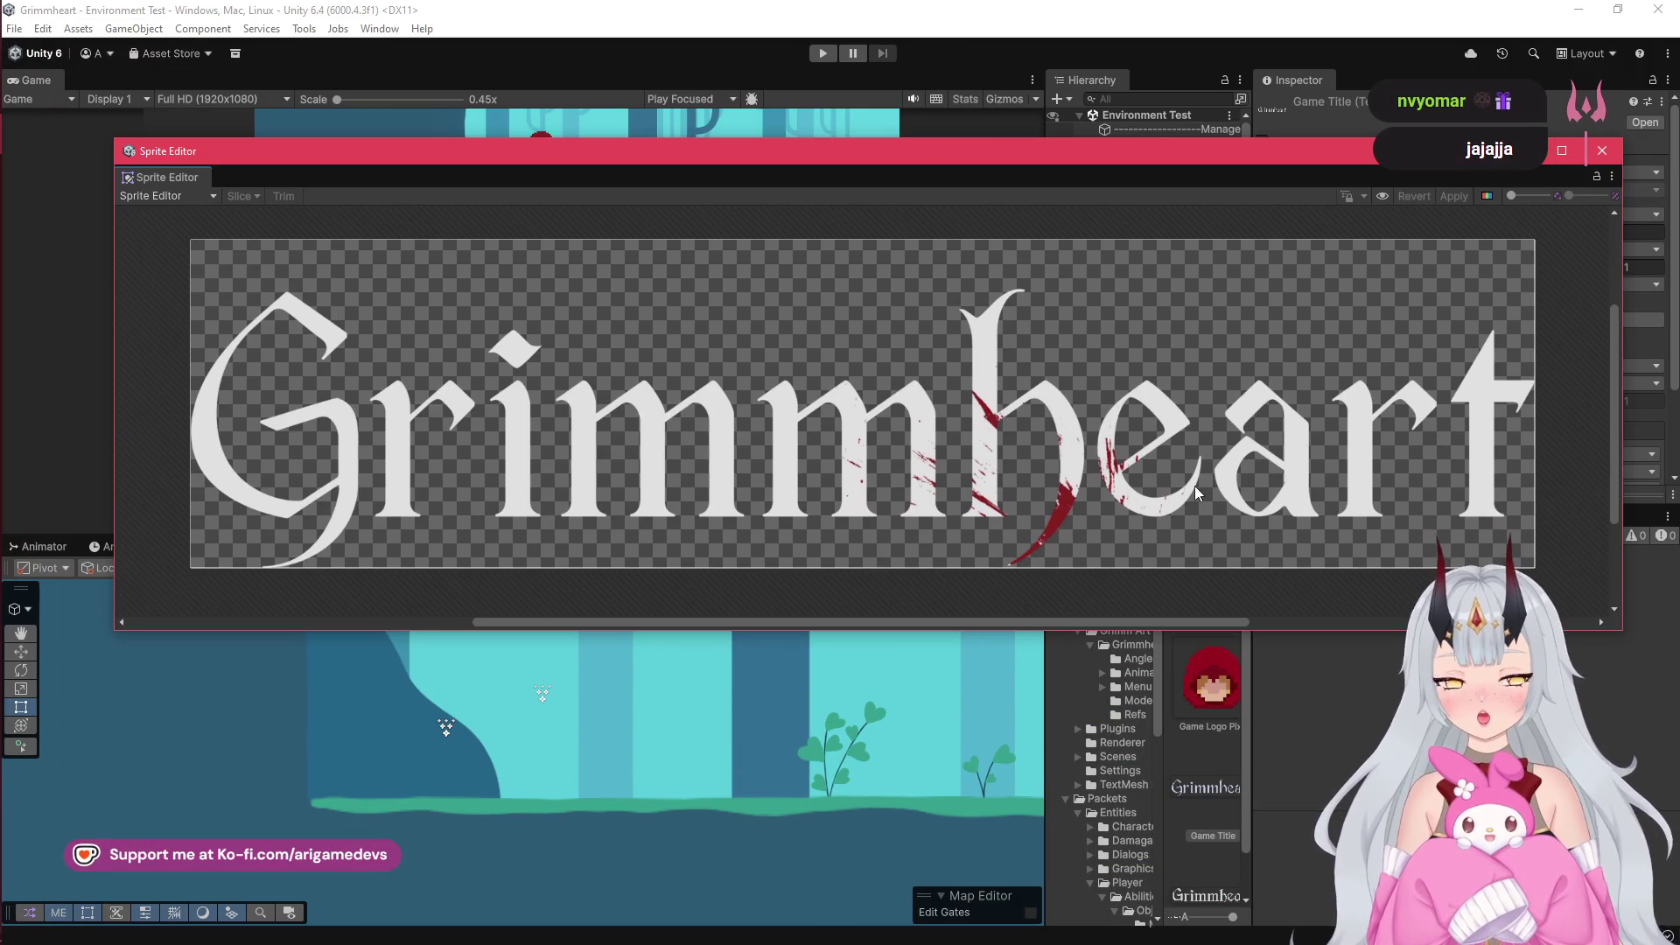
left_click_drag(1197, 628, 1179, 599)
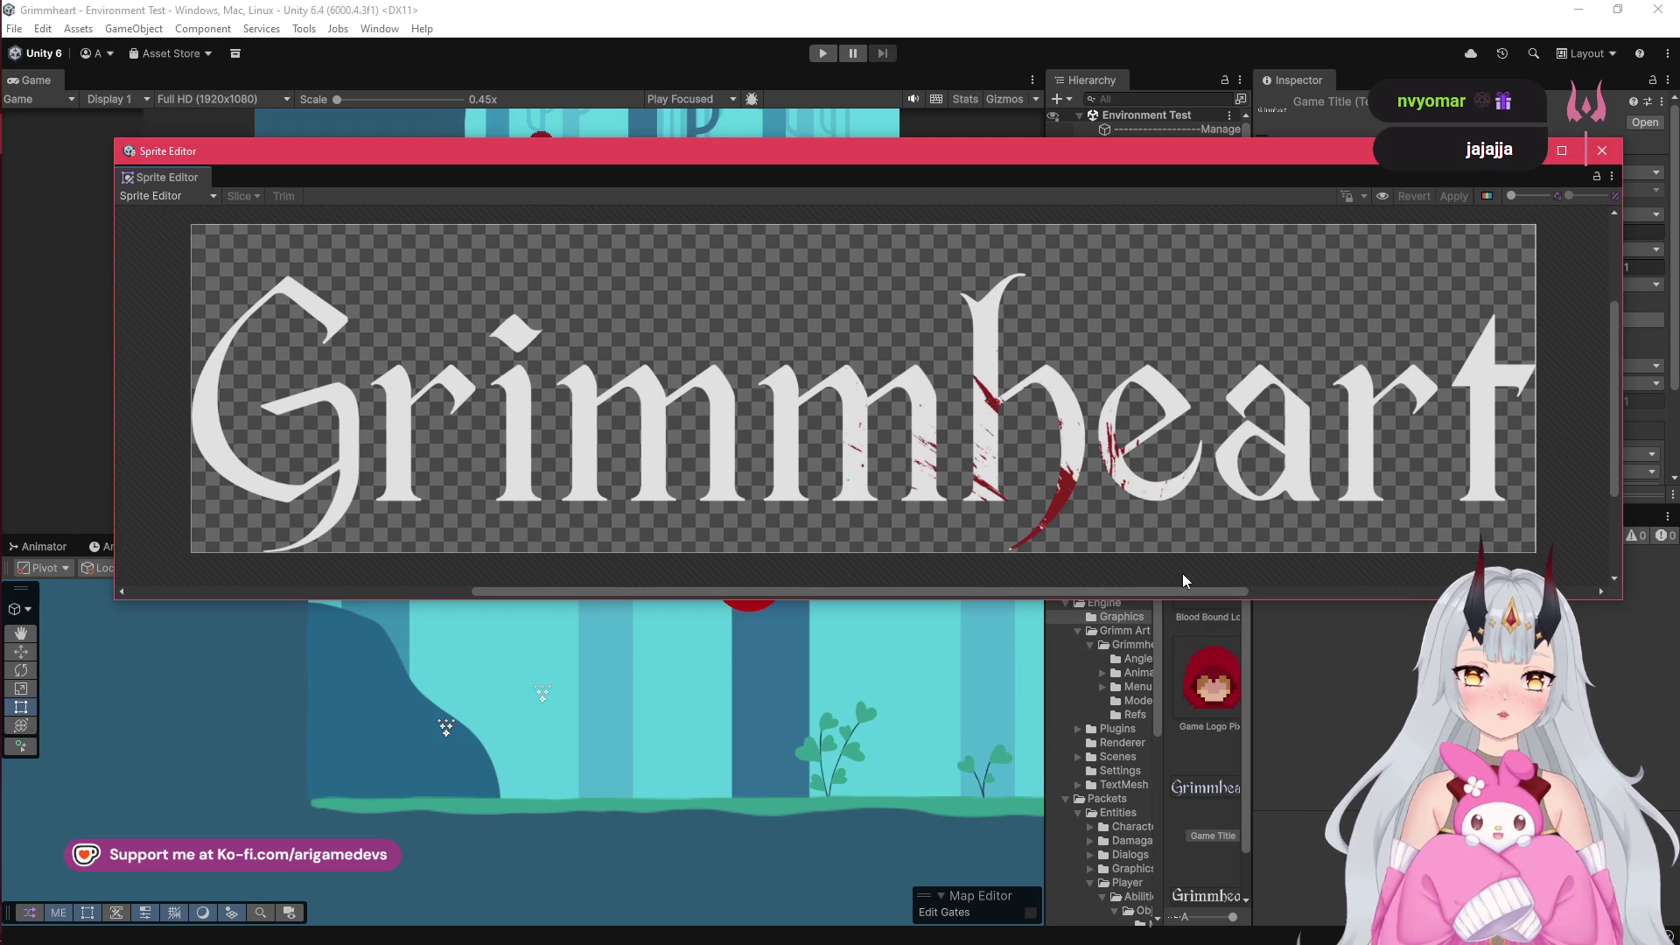
left_click_drag(1204, 469, 1219, 480)
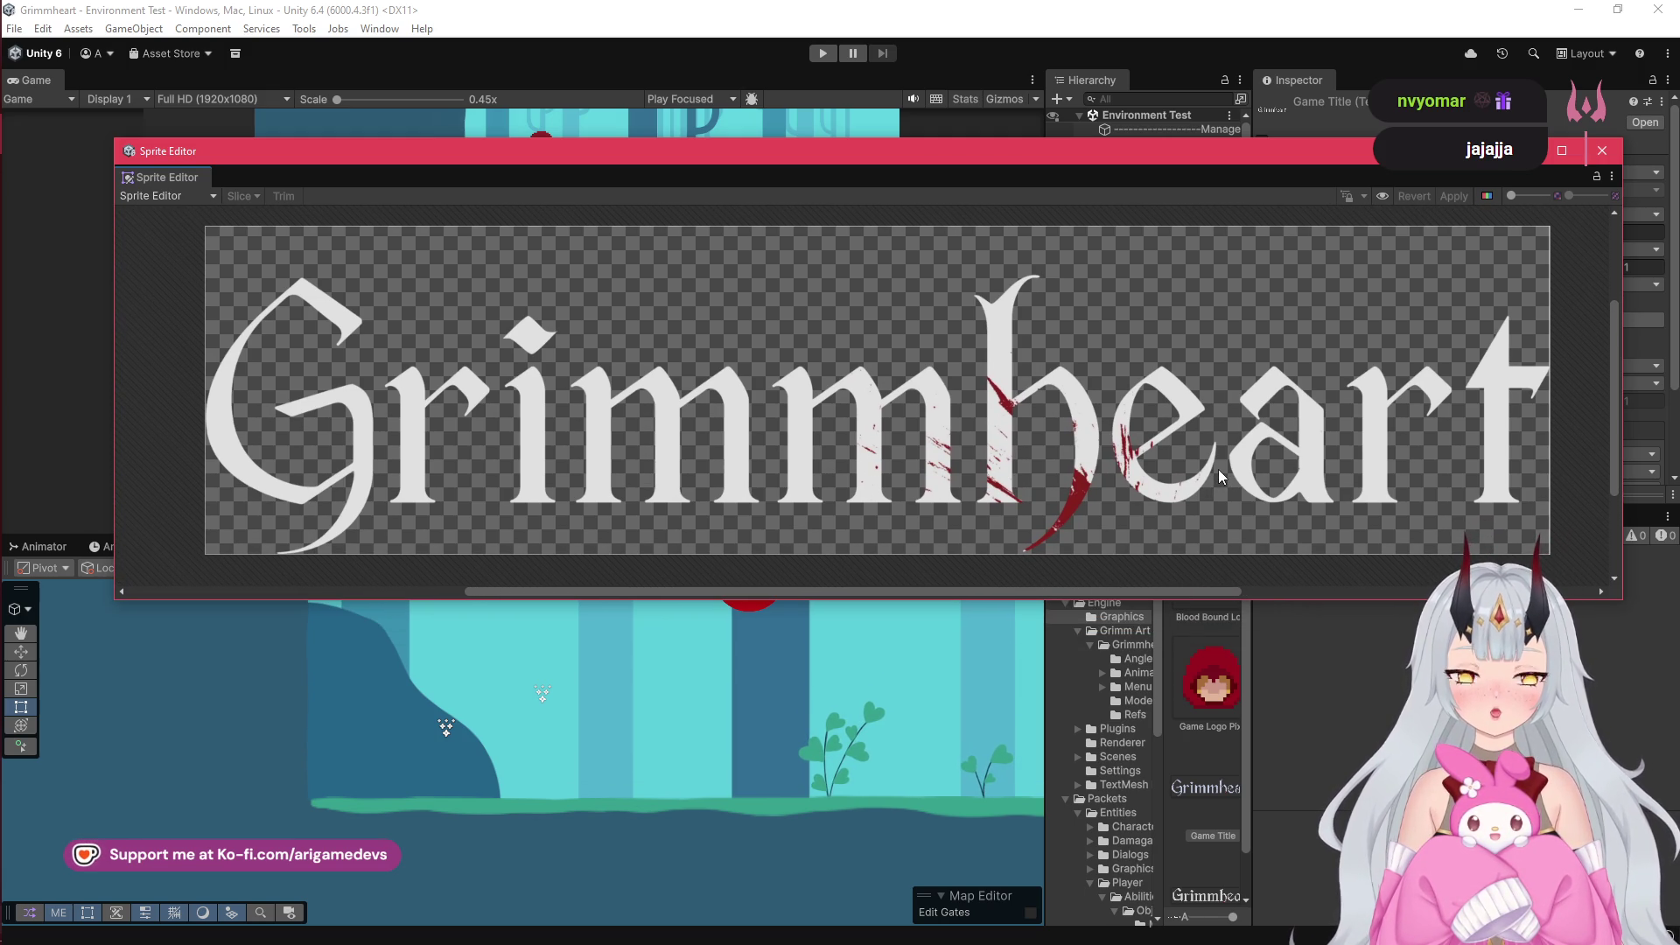
mouse_move(4, 350)
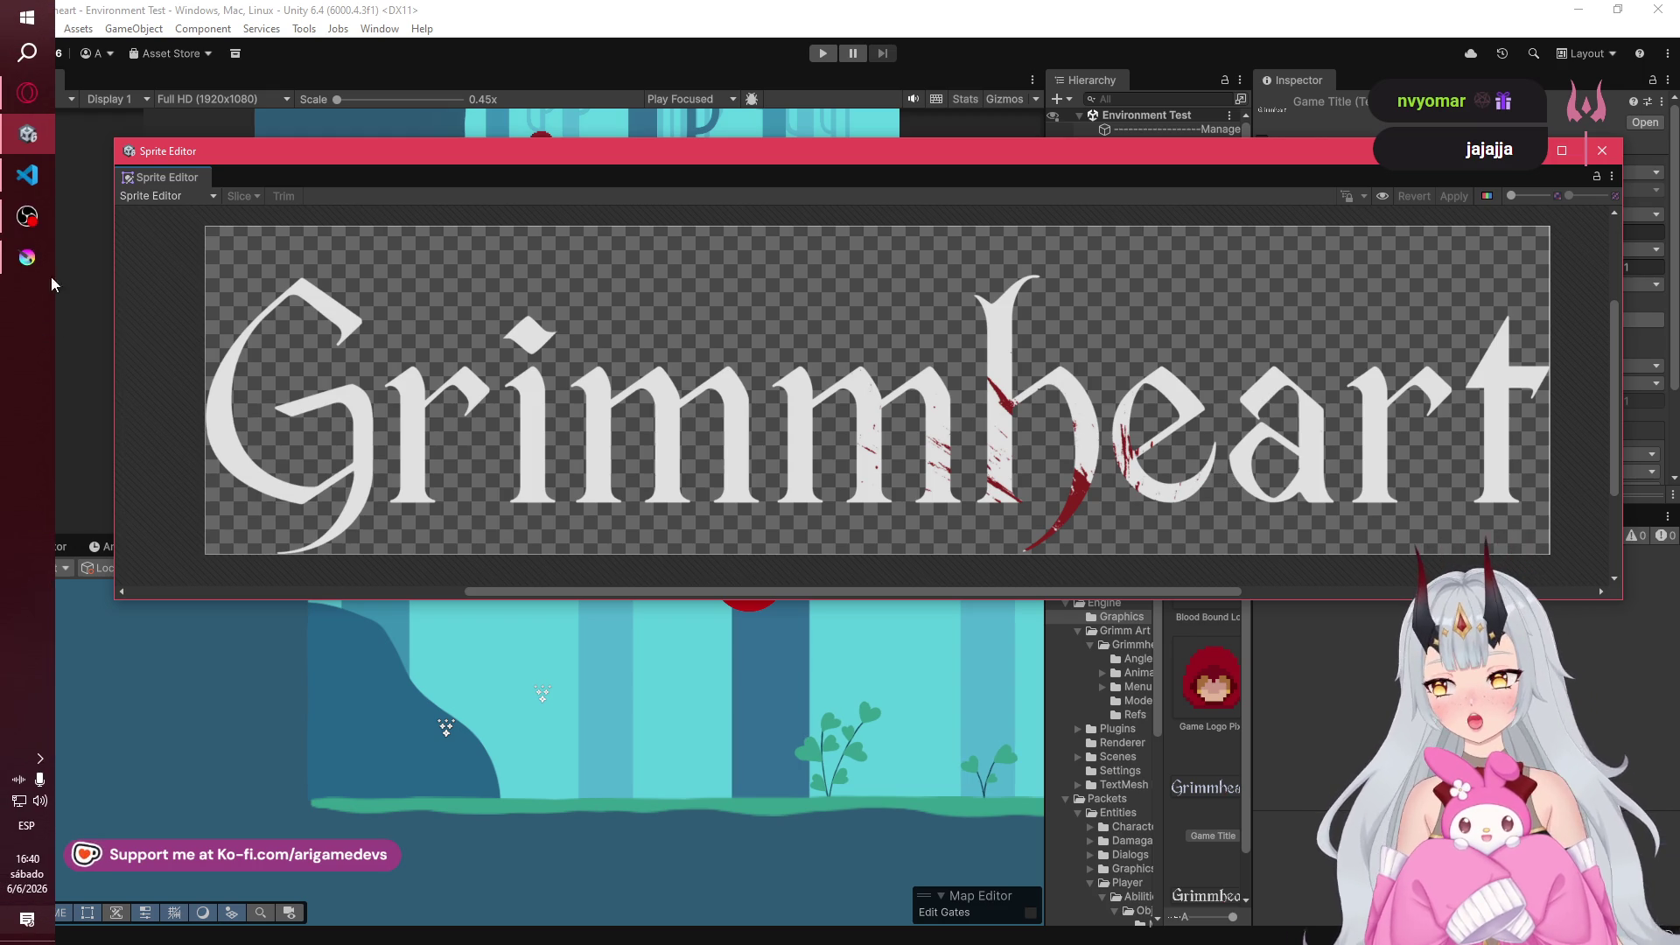
left_click(27, 258)
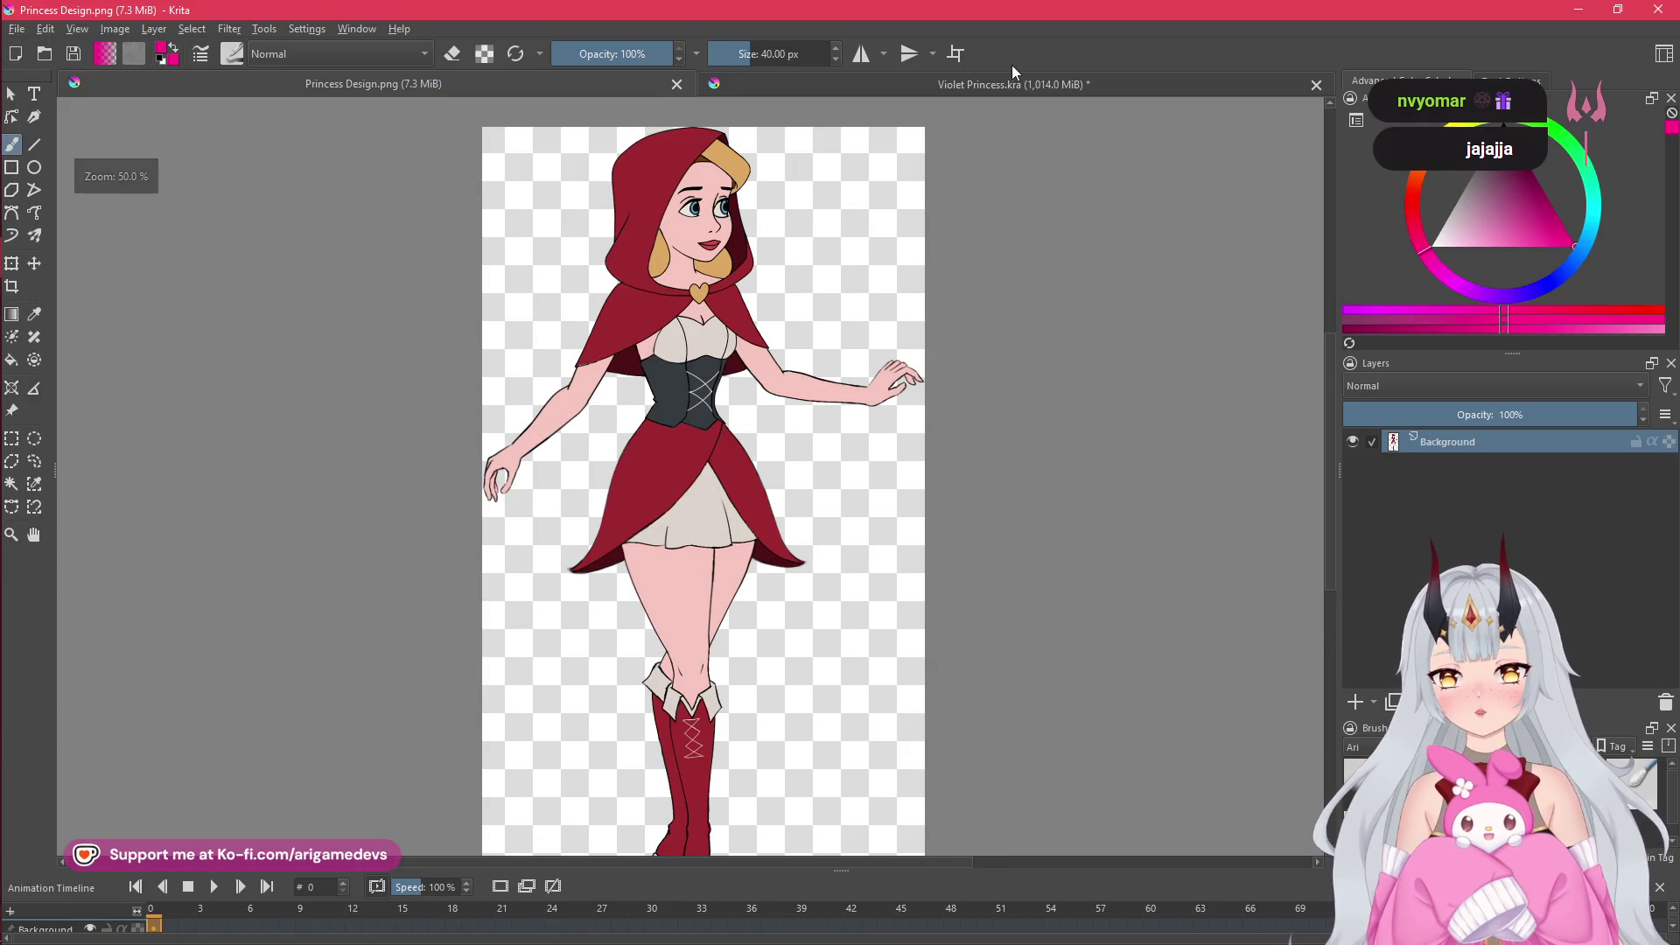
- Switch to Violet Princess.kra and show the reference images around the canvas
left_click(1001, 84)
scroll(986, 385, "down", 1)
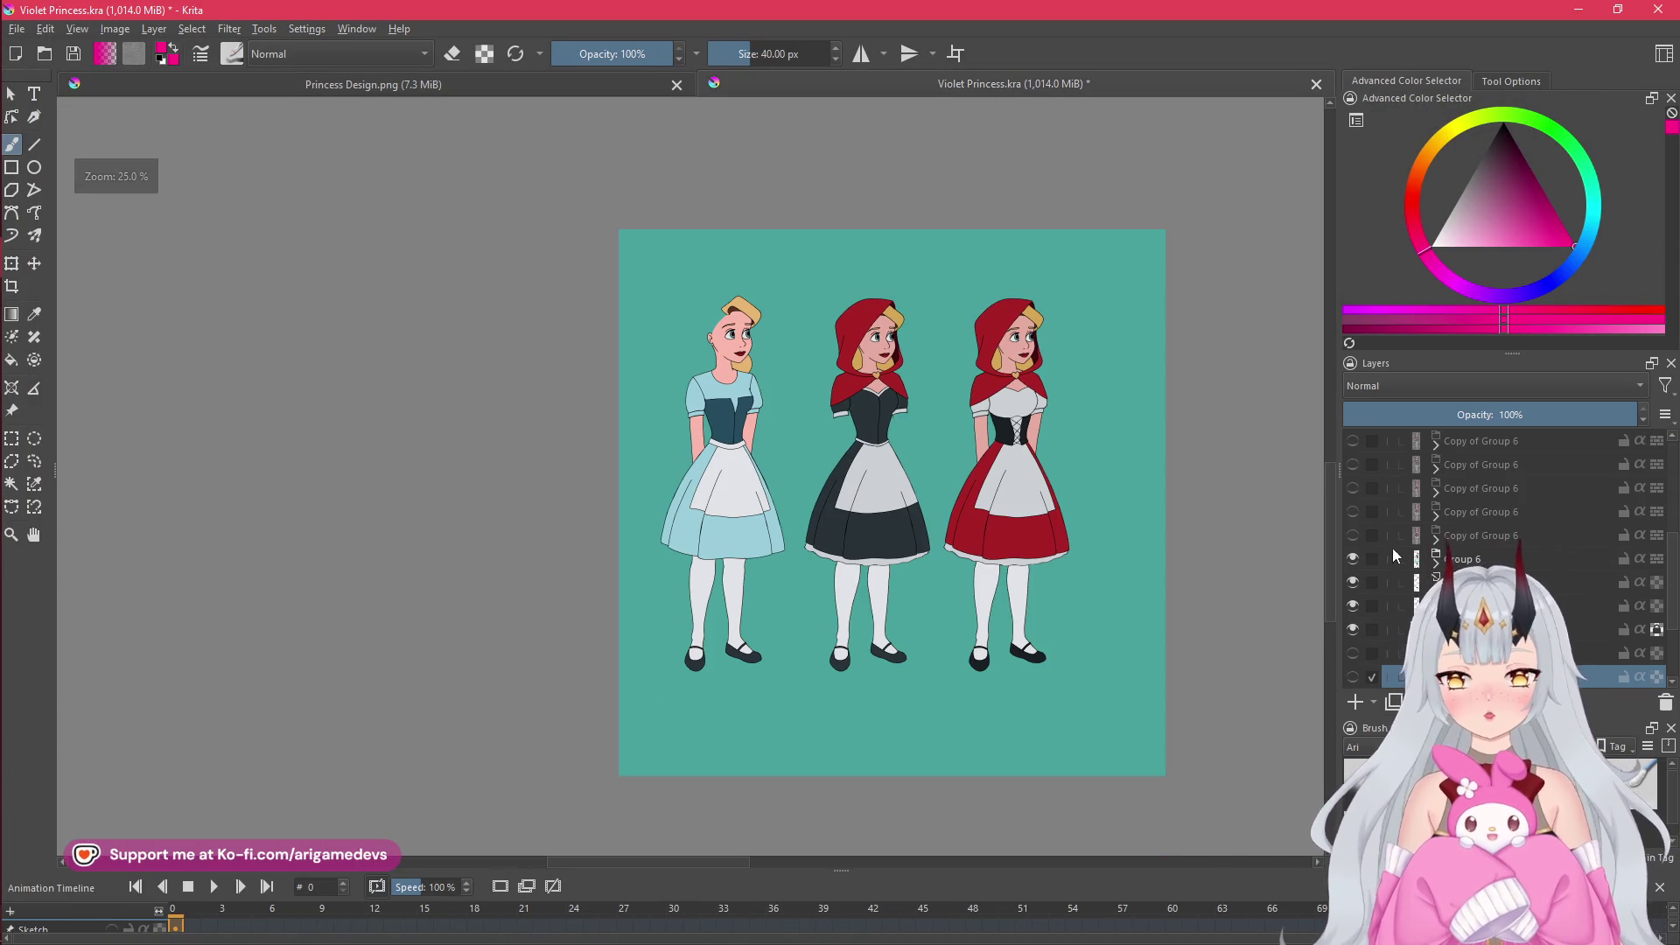
scroll(693, 368, "down", 3)
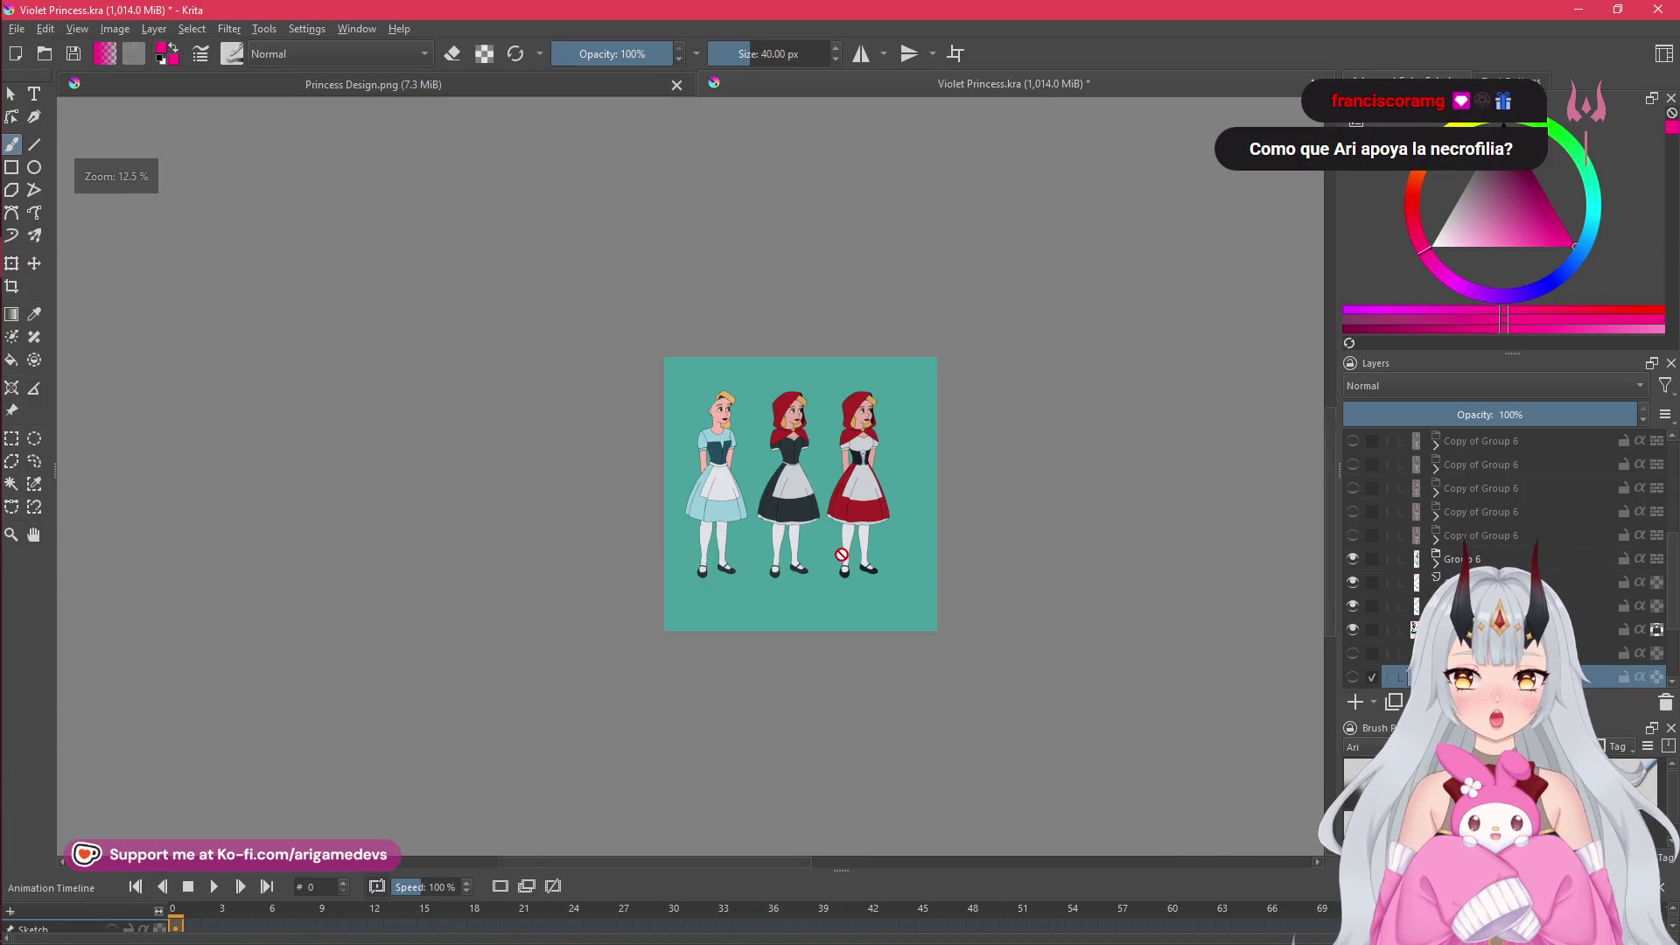
scroll(788, 547, "up", 2)
left_click(77, 29)
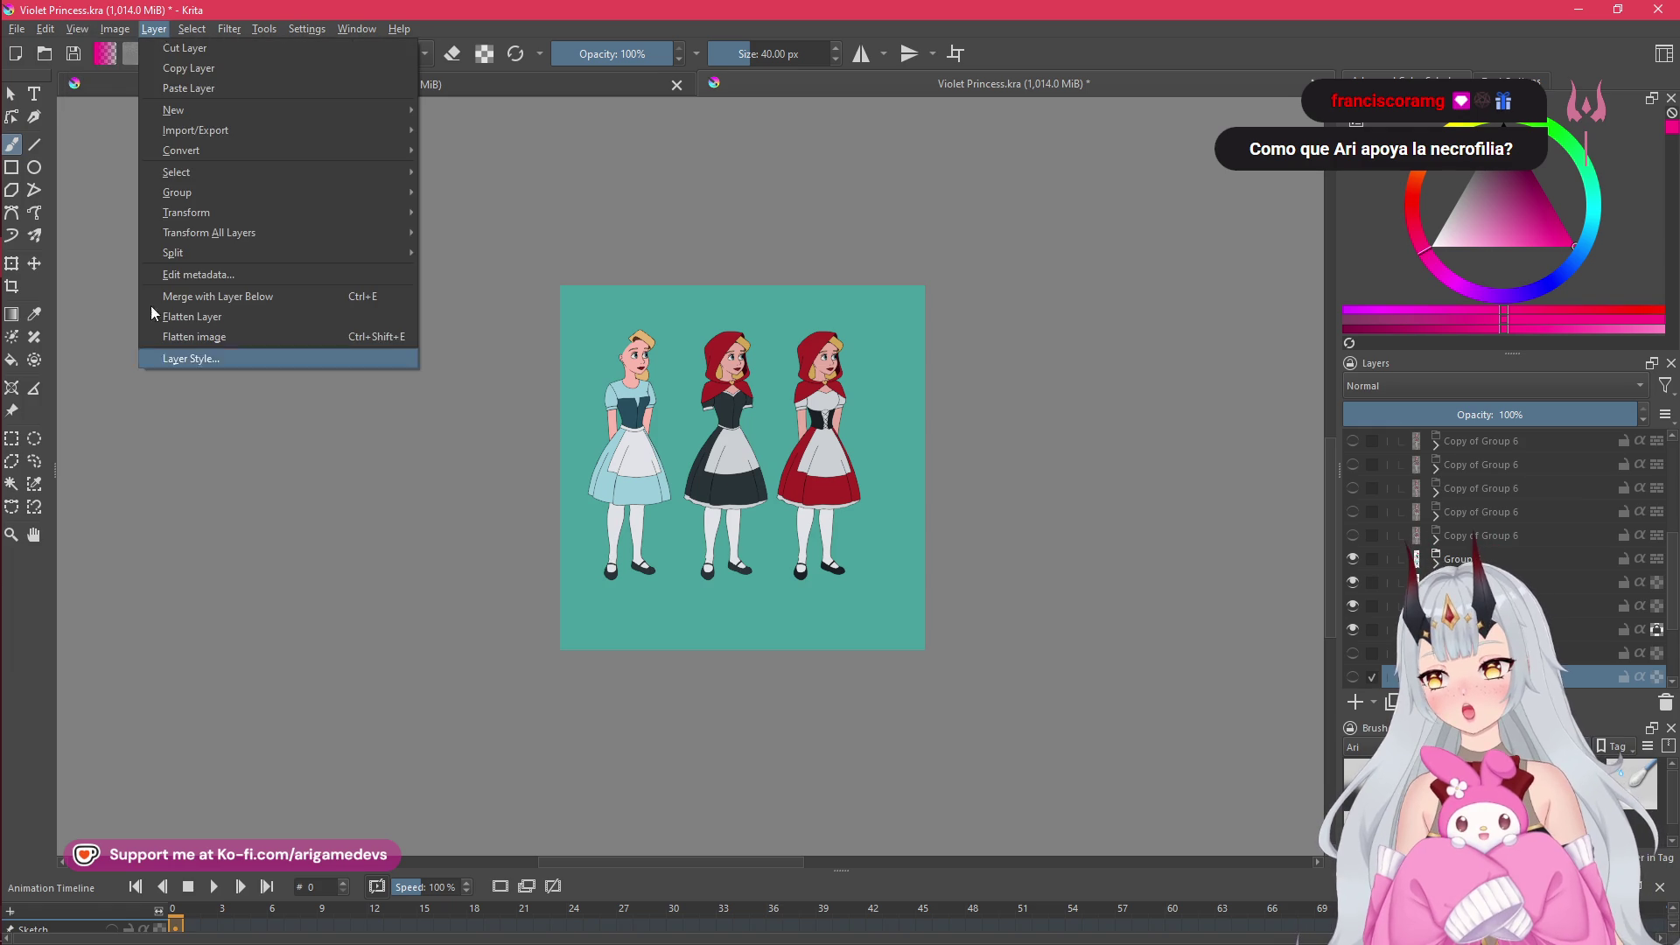
left_click(142, 460)
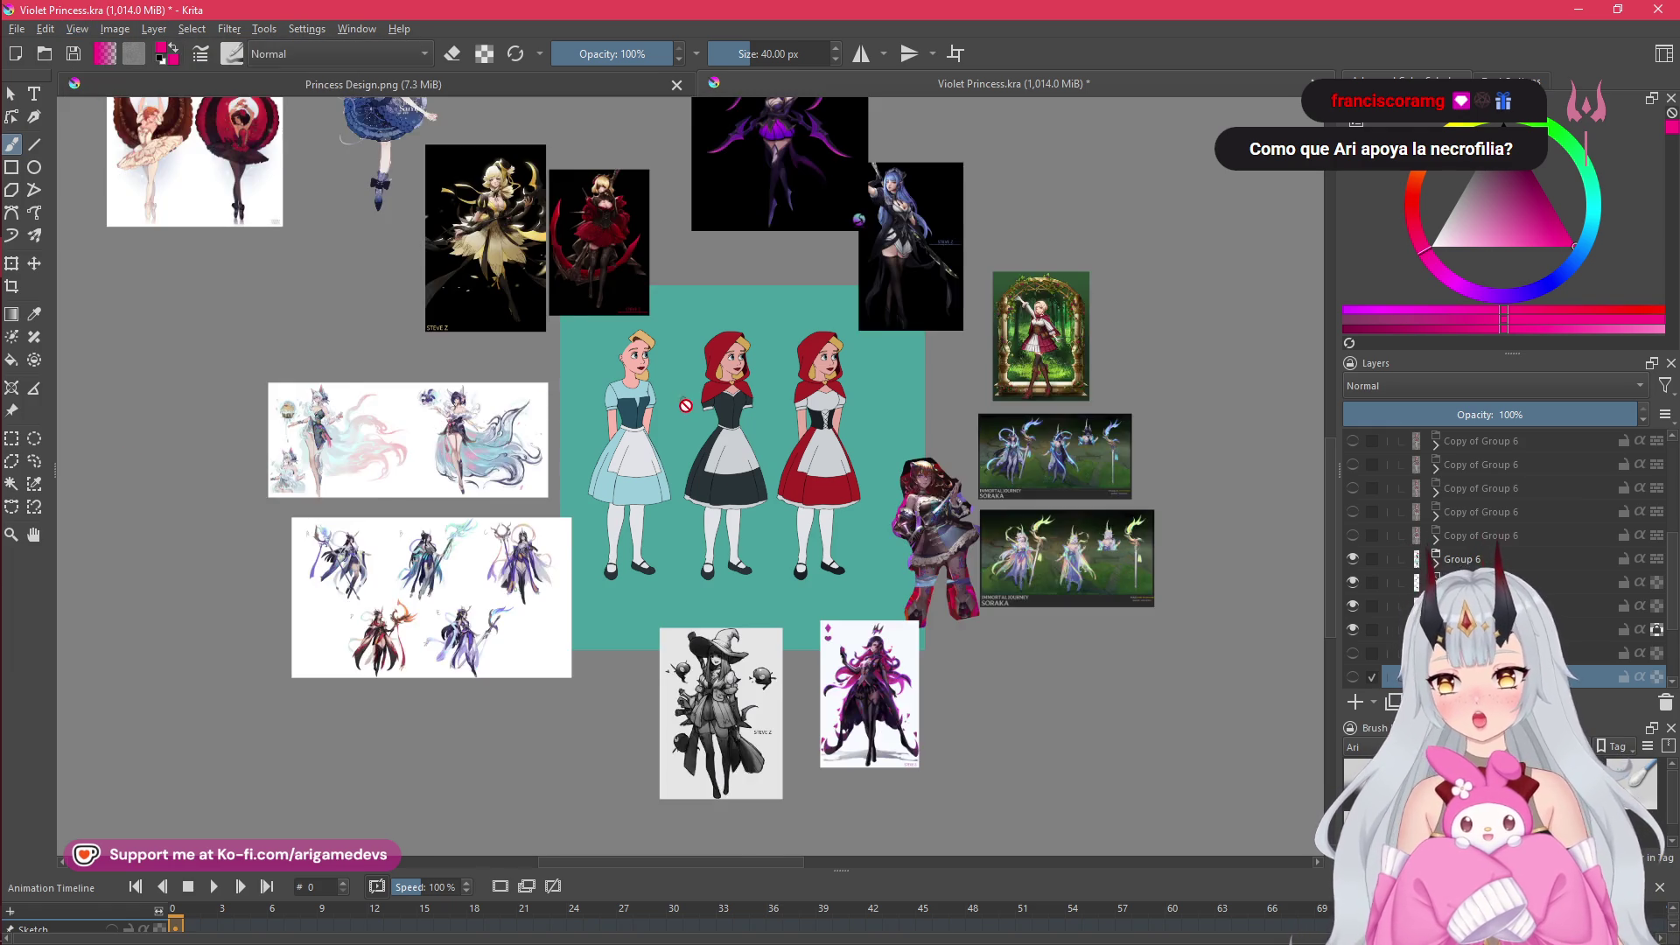
- Zoom and pan the moodboard to bring the Red Riding Hood references into view
scroll(303, 295, "down", 1)
scroll(533, 358, "down", 3)
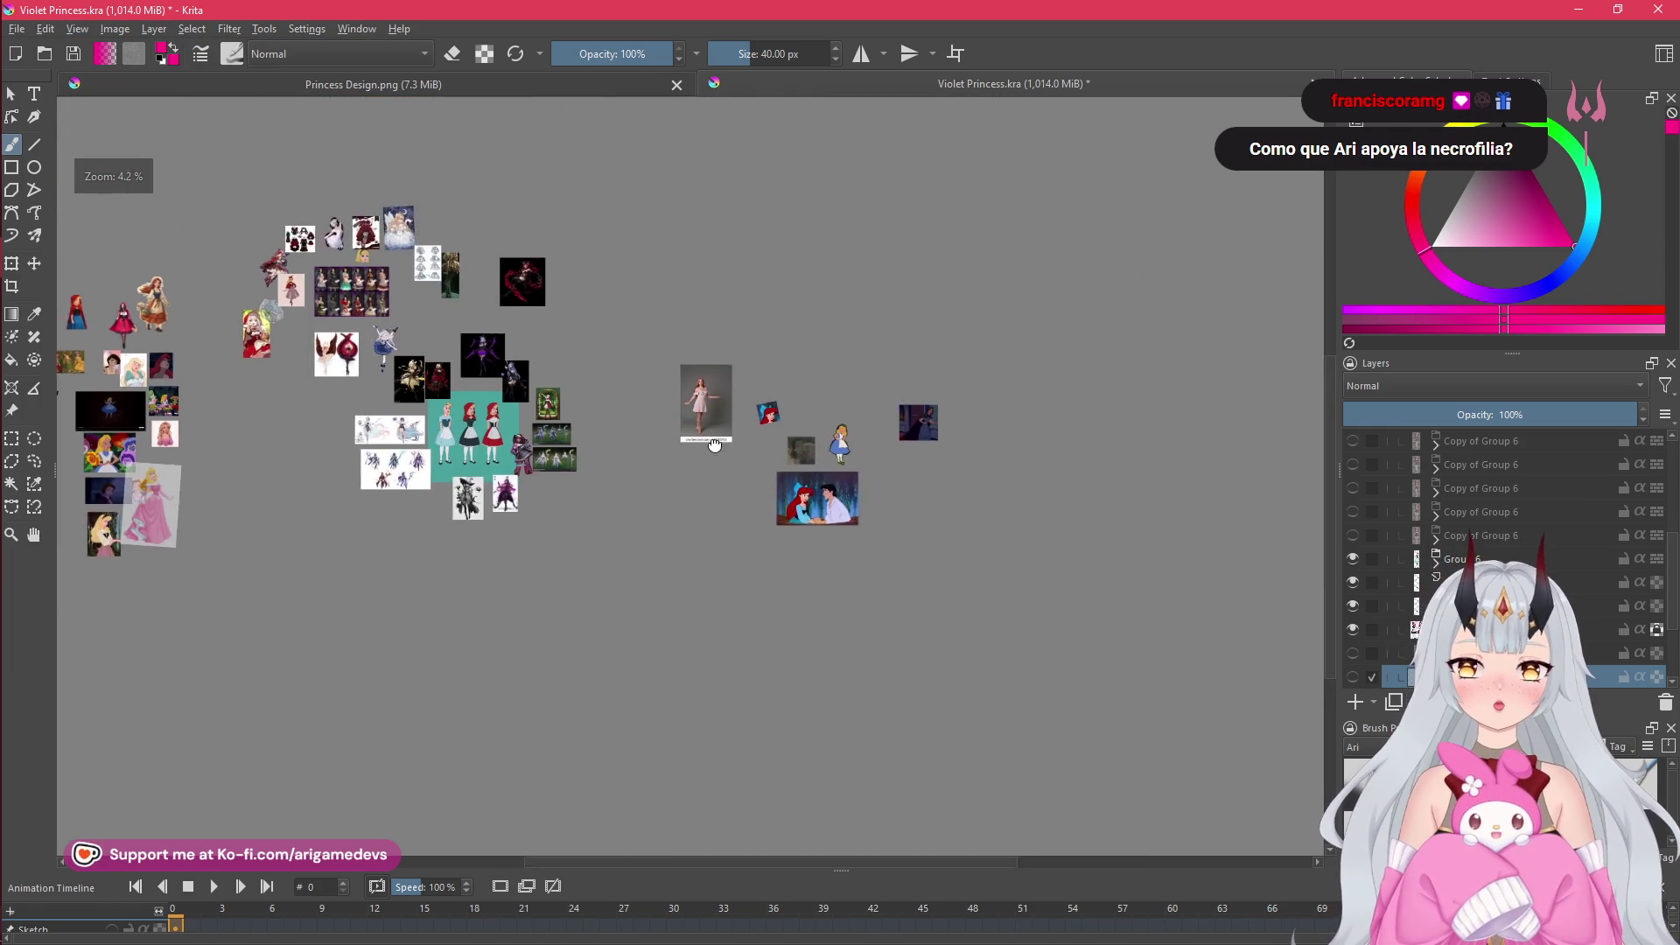
scroll(901, 522, "down", 2)
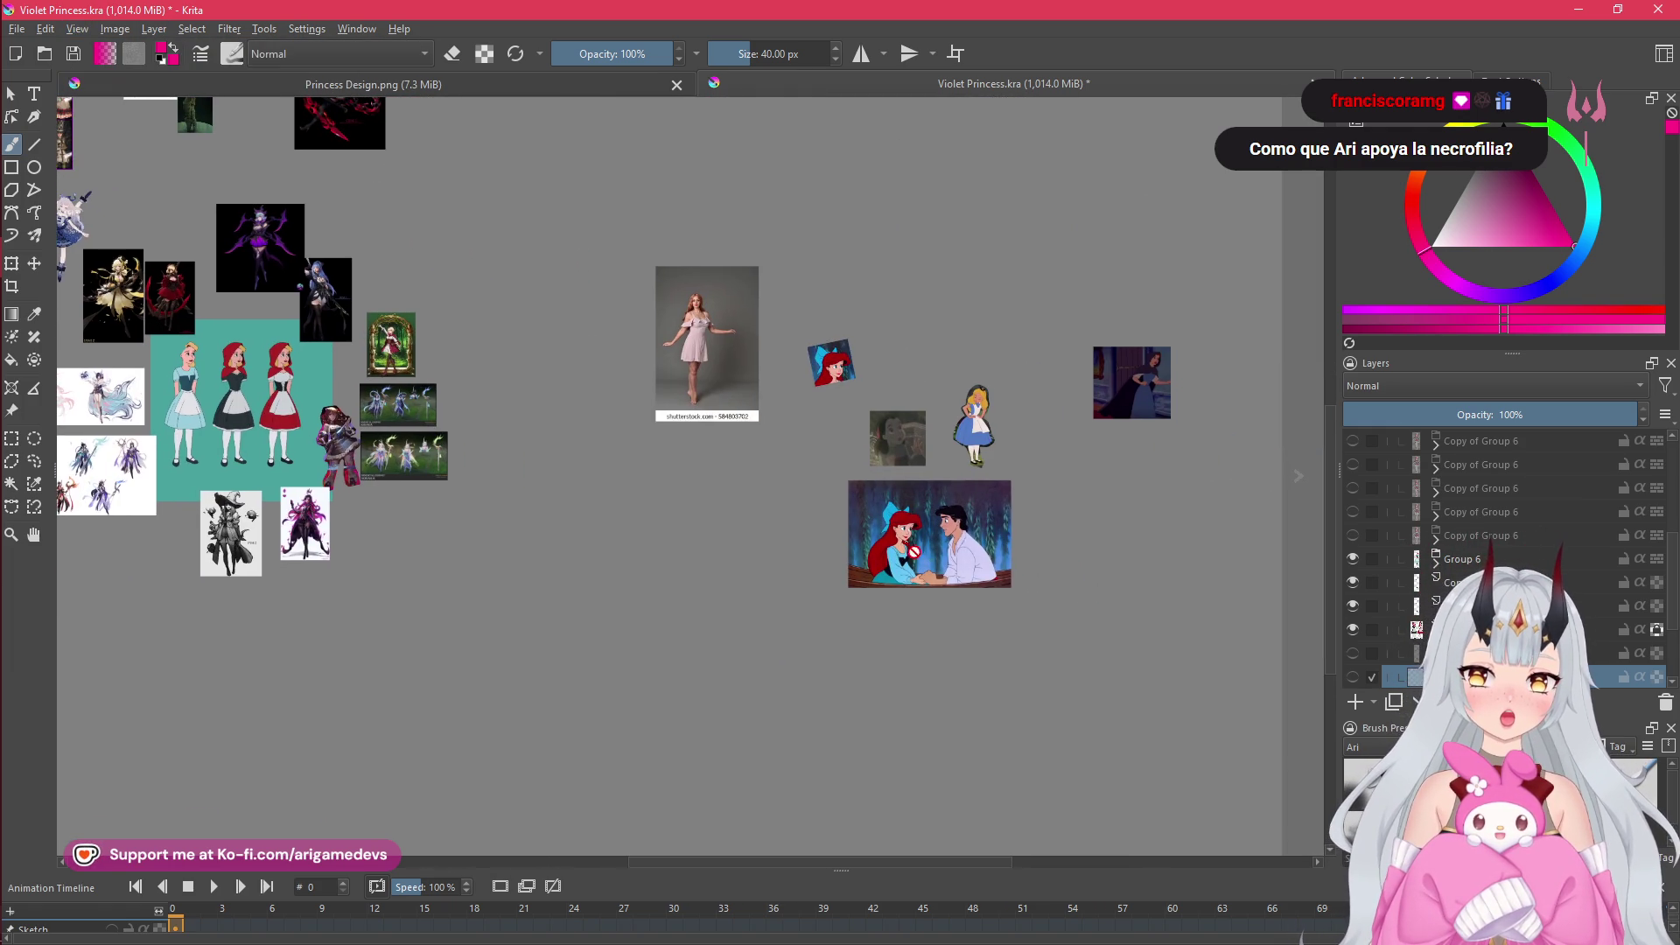
scroll(282, 402, "left", 10)
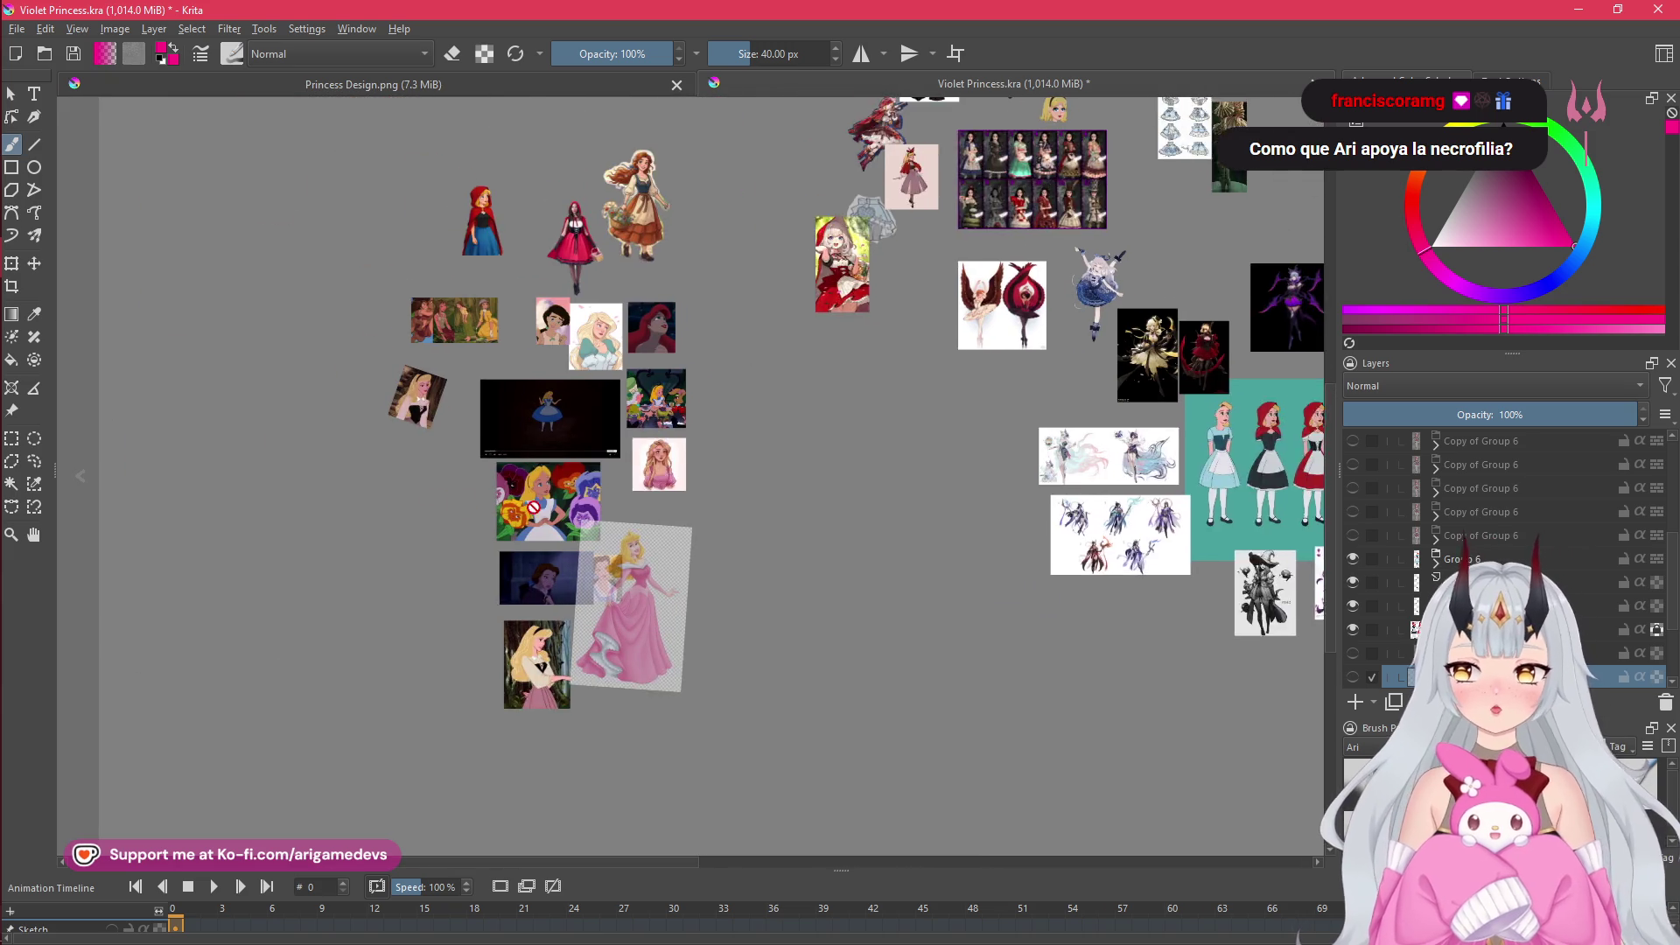
scroll(584, 464, "up", 10)
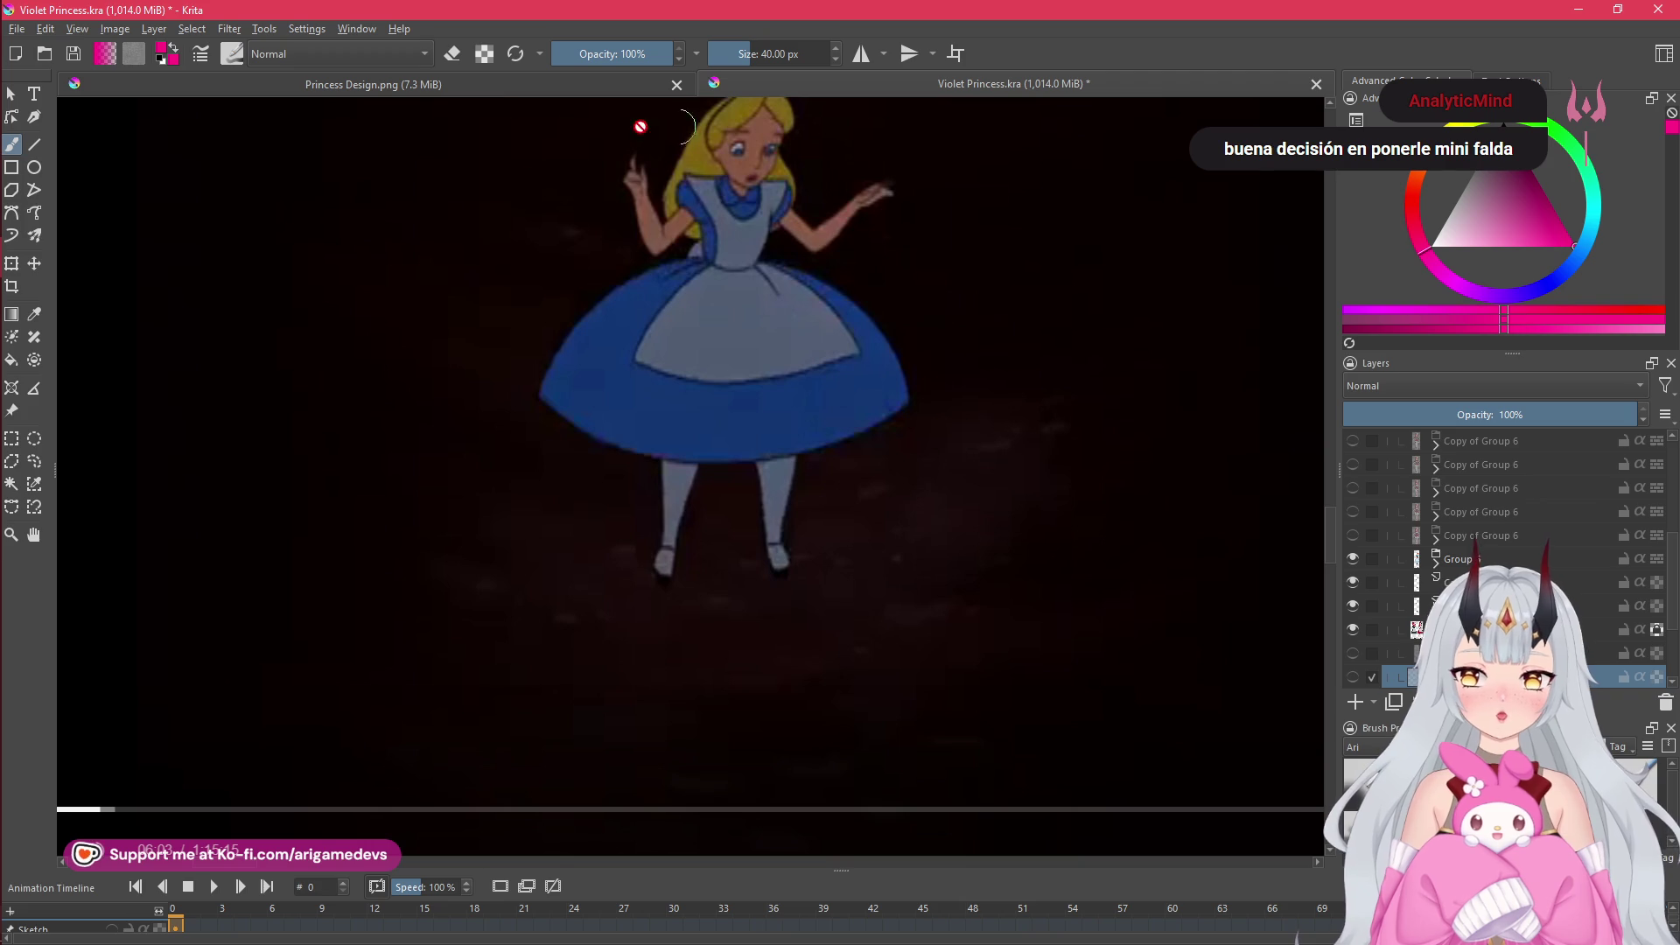
scroll(984, 435, "down", 5)
mouse_move(984, 435)
left_mouse_down()
mouse_move(908, 567)
mouse_move(935, 566)
left_mouse_up()
scroll(870, 423, "up", 1)
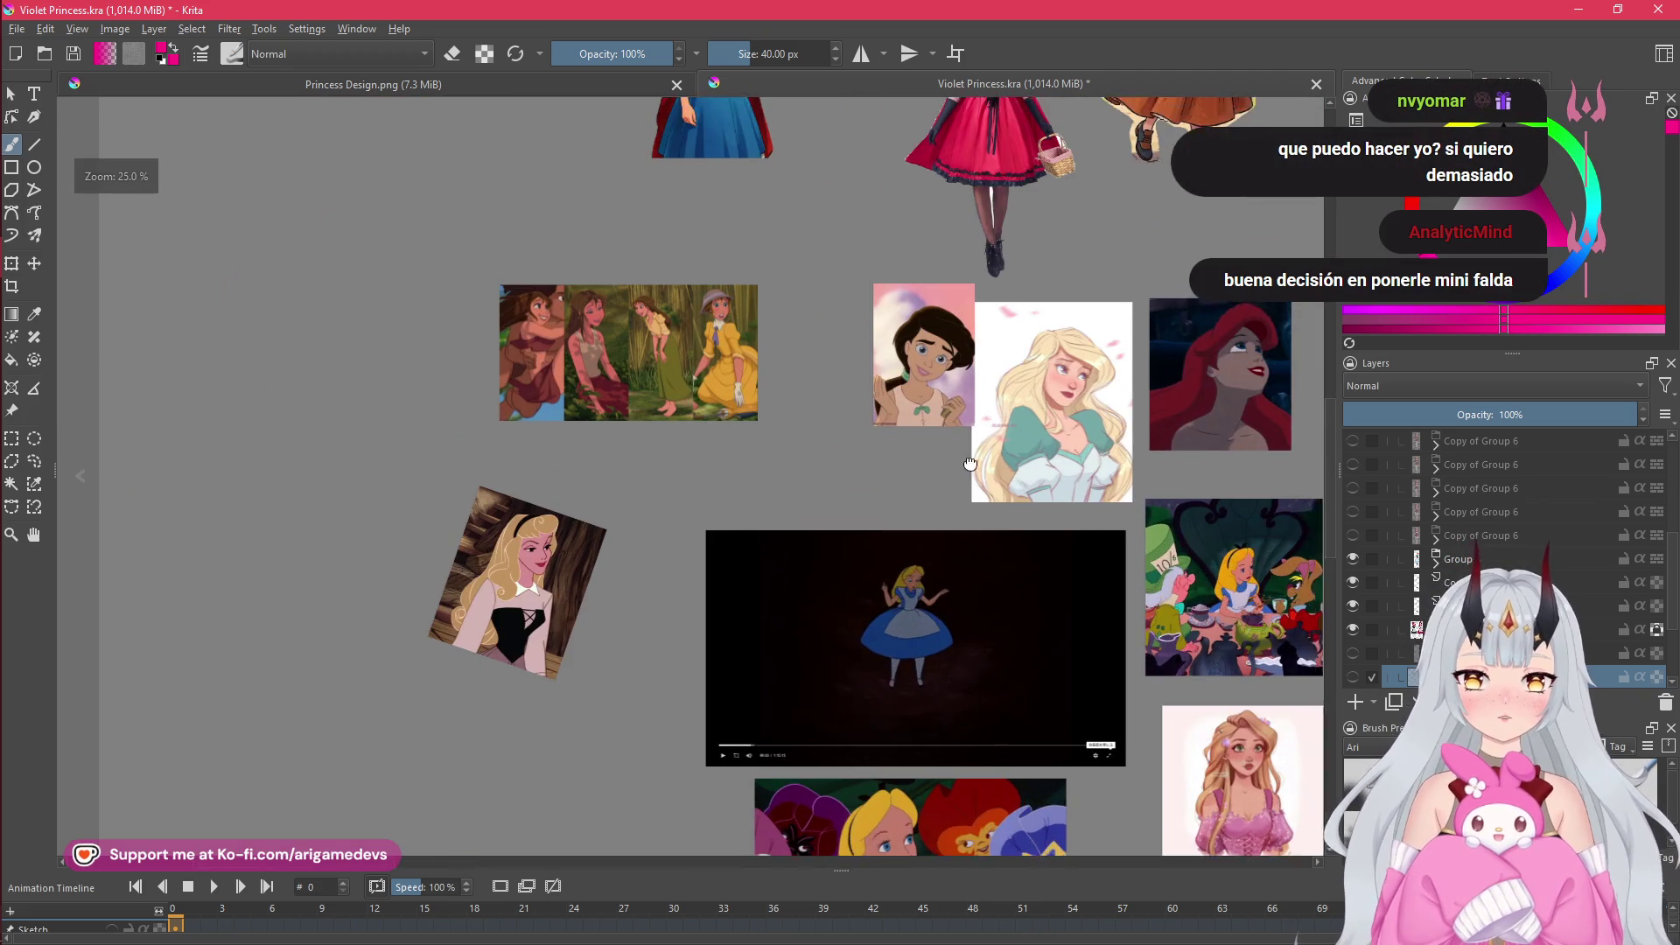
scroll(1017, 433, "up", 1)
left_click_drag(1153, 517, 1073, 770)
scroll(1017, 556, "down", 1)
scroll(998, 555, "up", 1)
scroll(880, 330, "down", 3)
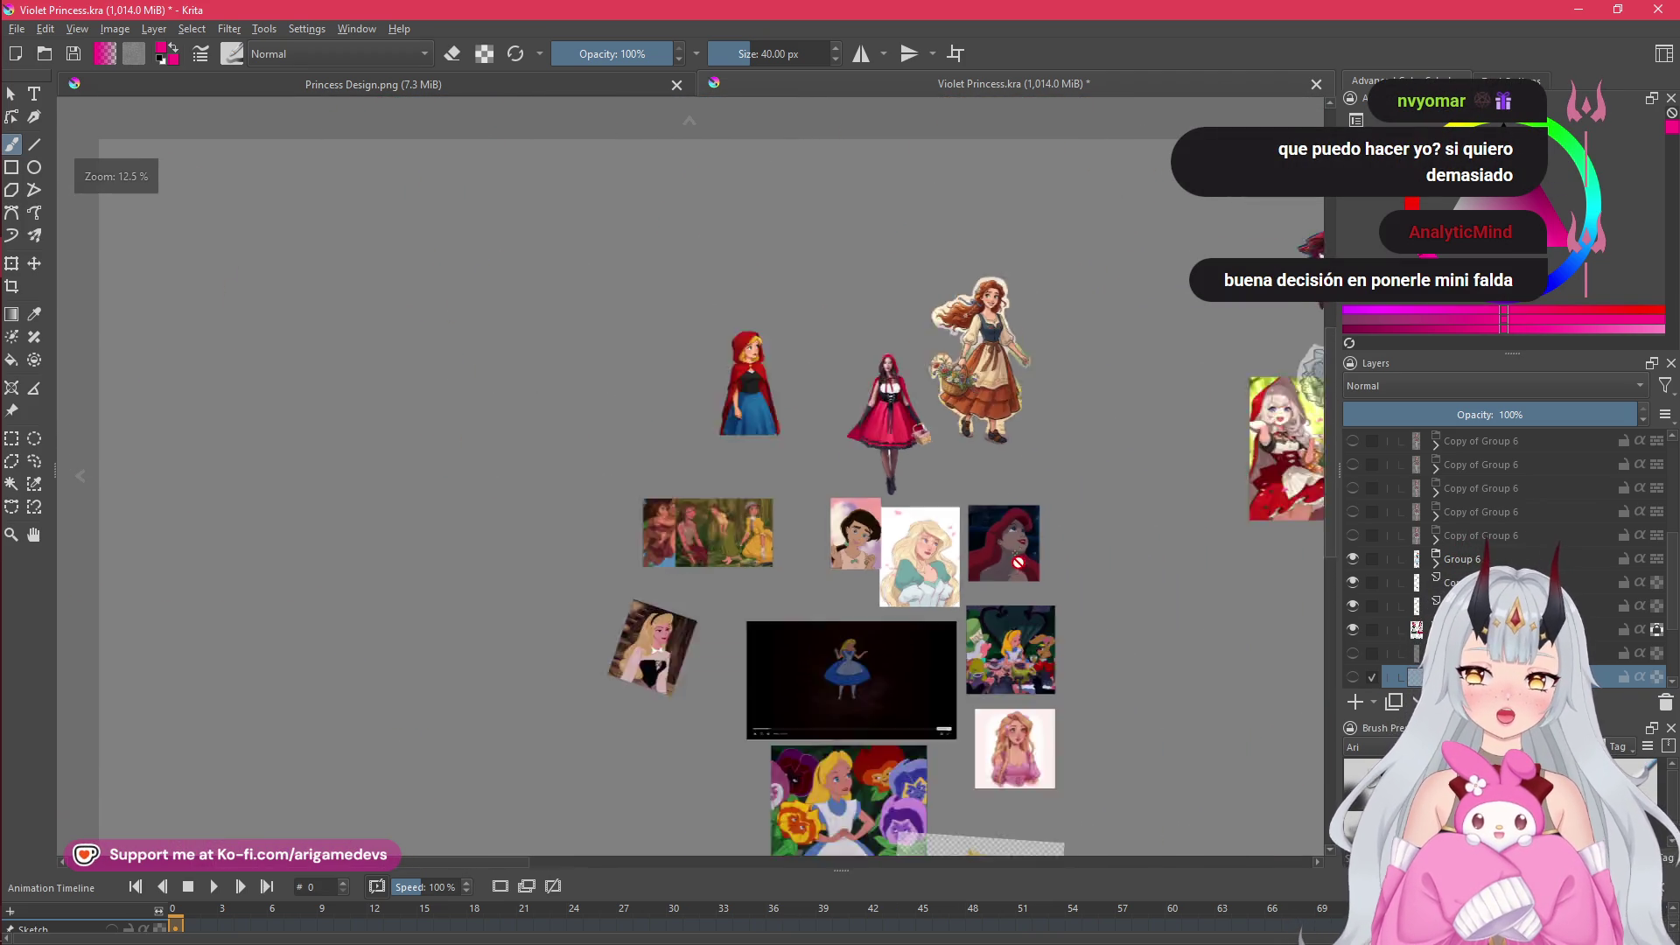
scroll(1021, 433, "up", 3)
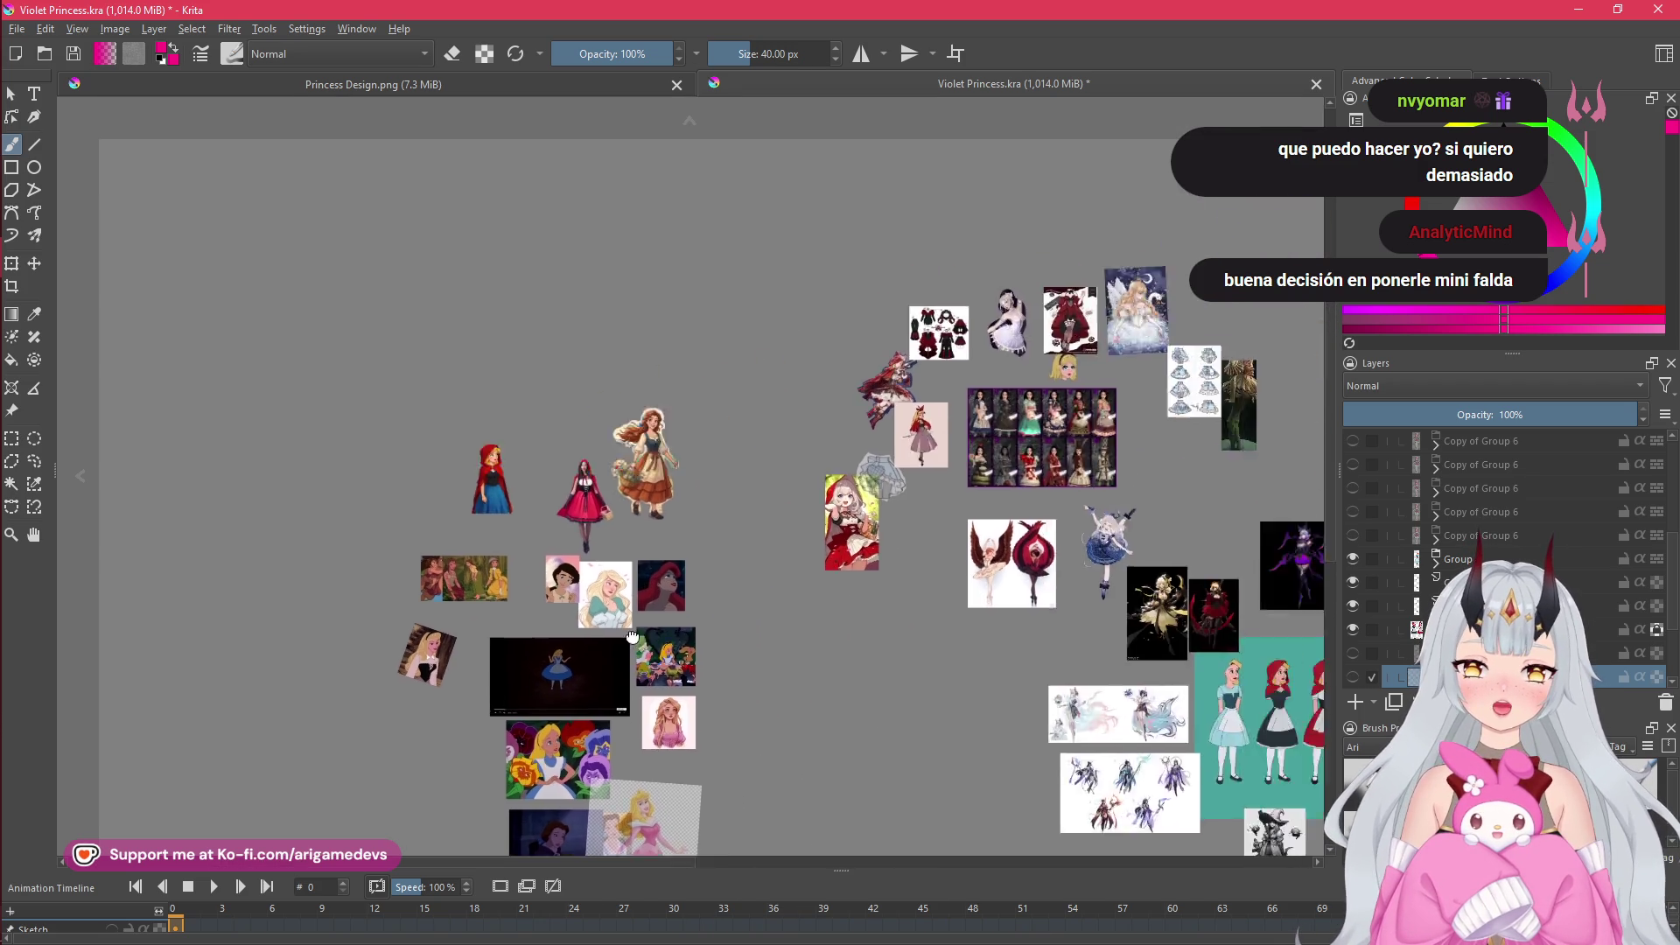
scroll(913, 496, "down", 1)
scroll(785, 499, "up", 1)
scroll(785, 499, "up", 1)
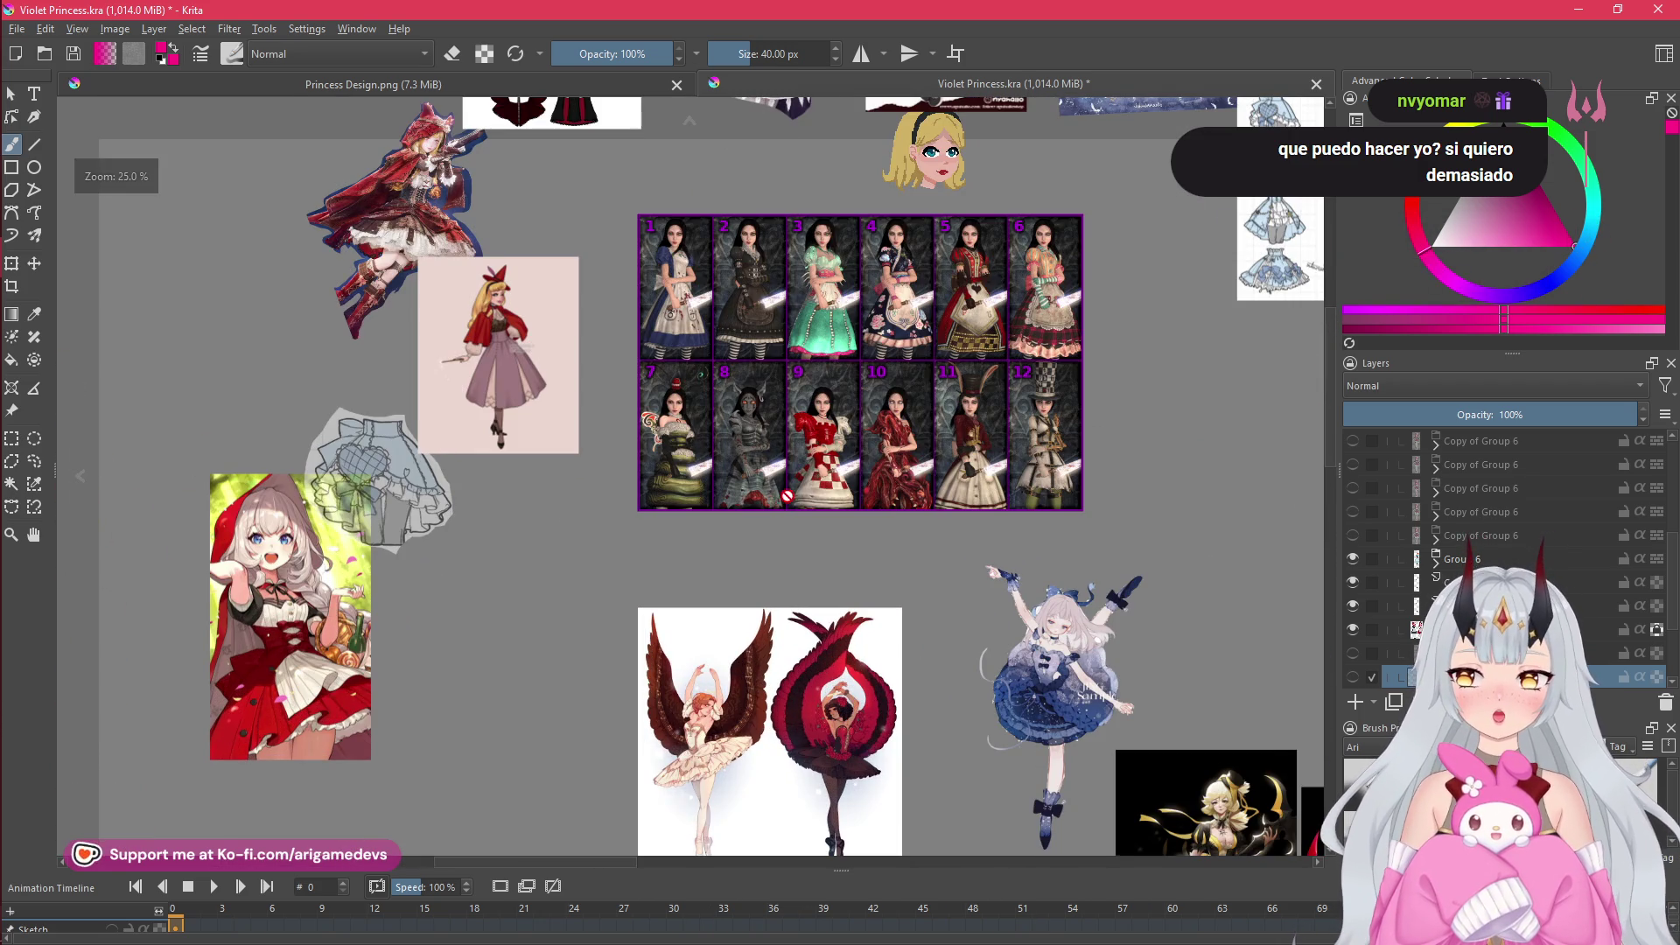
- Pan across the Alice costume grid, dark red and purple characters, and the Red Riding Hood lineup
mouse_move(799, 376)
left_mouse_down()
mouse_move(909, 595)
mouse_move(389, 606)
left_mouse_up()
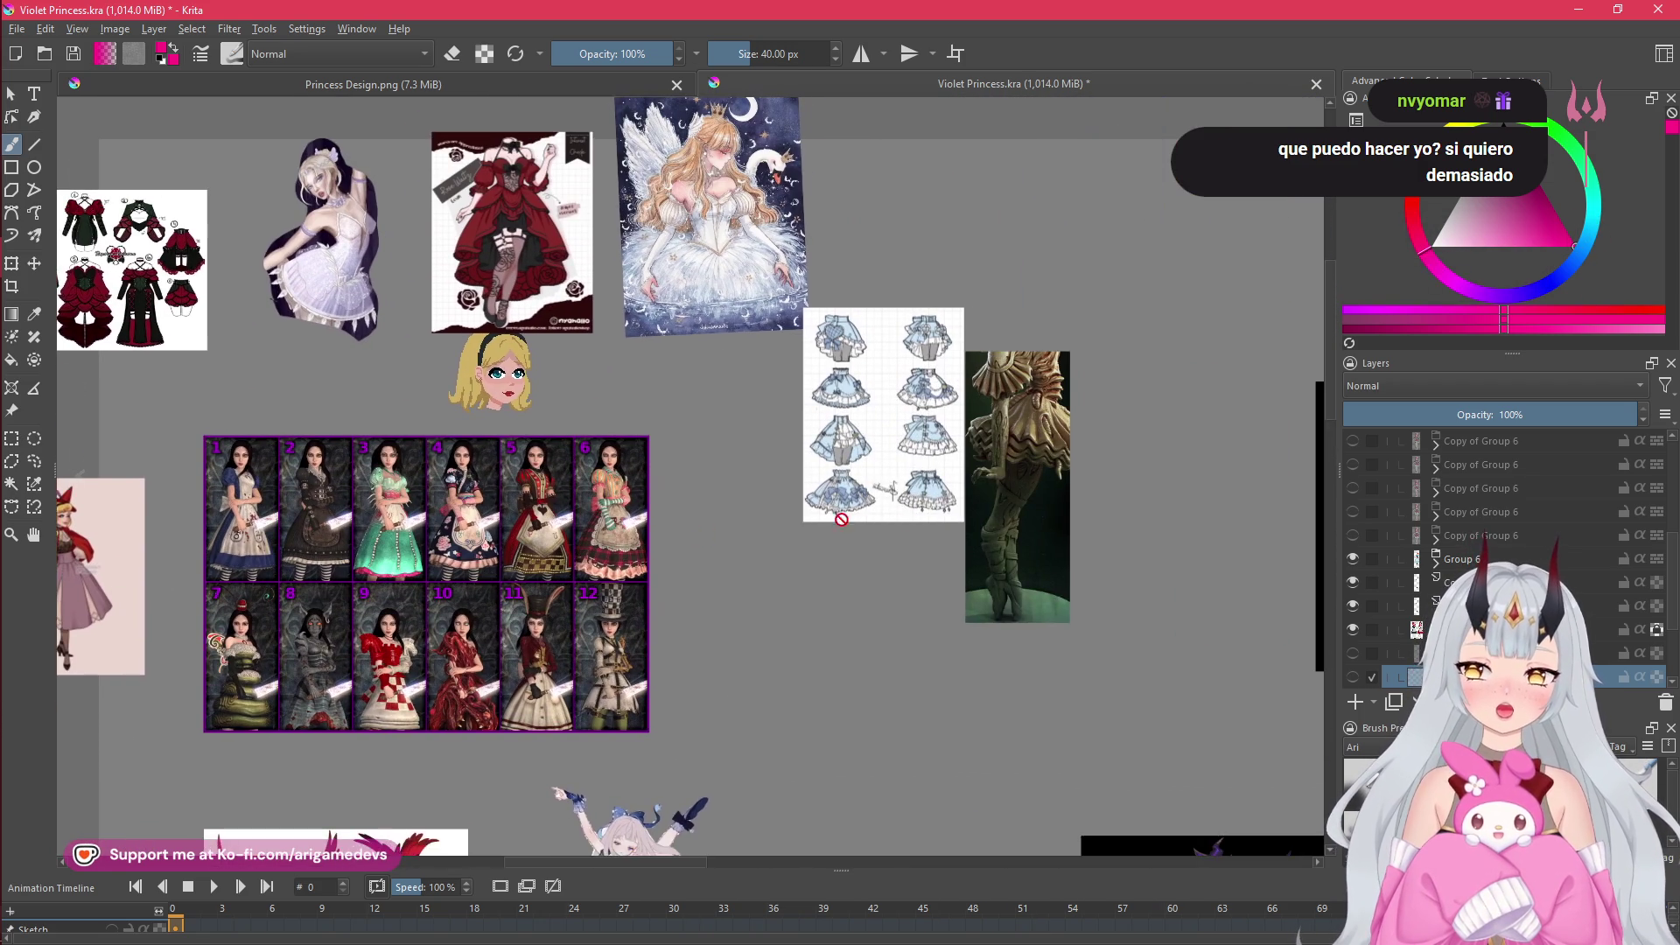
left_click_drag(889, 560, 1112, 590)
left_click_drag(1076, 694, 788, 574)
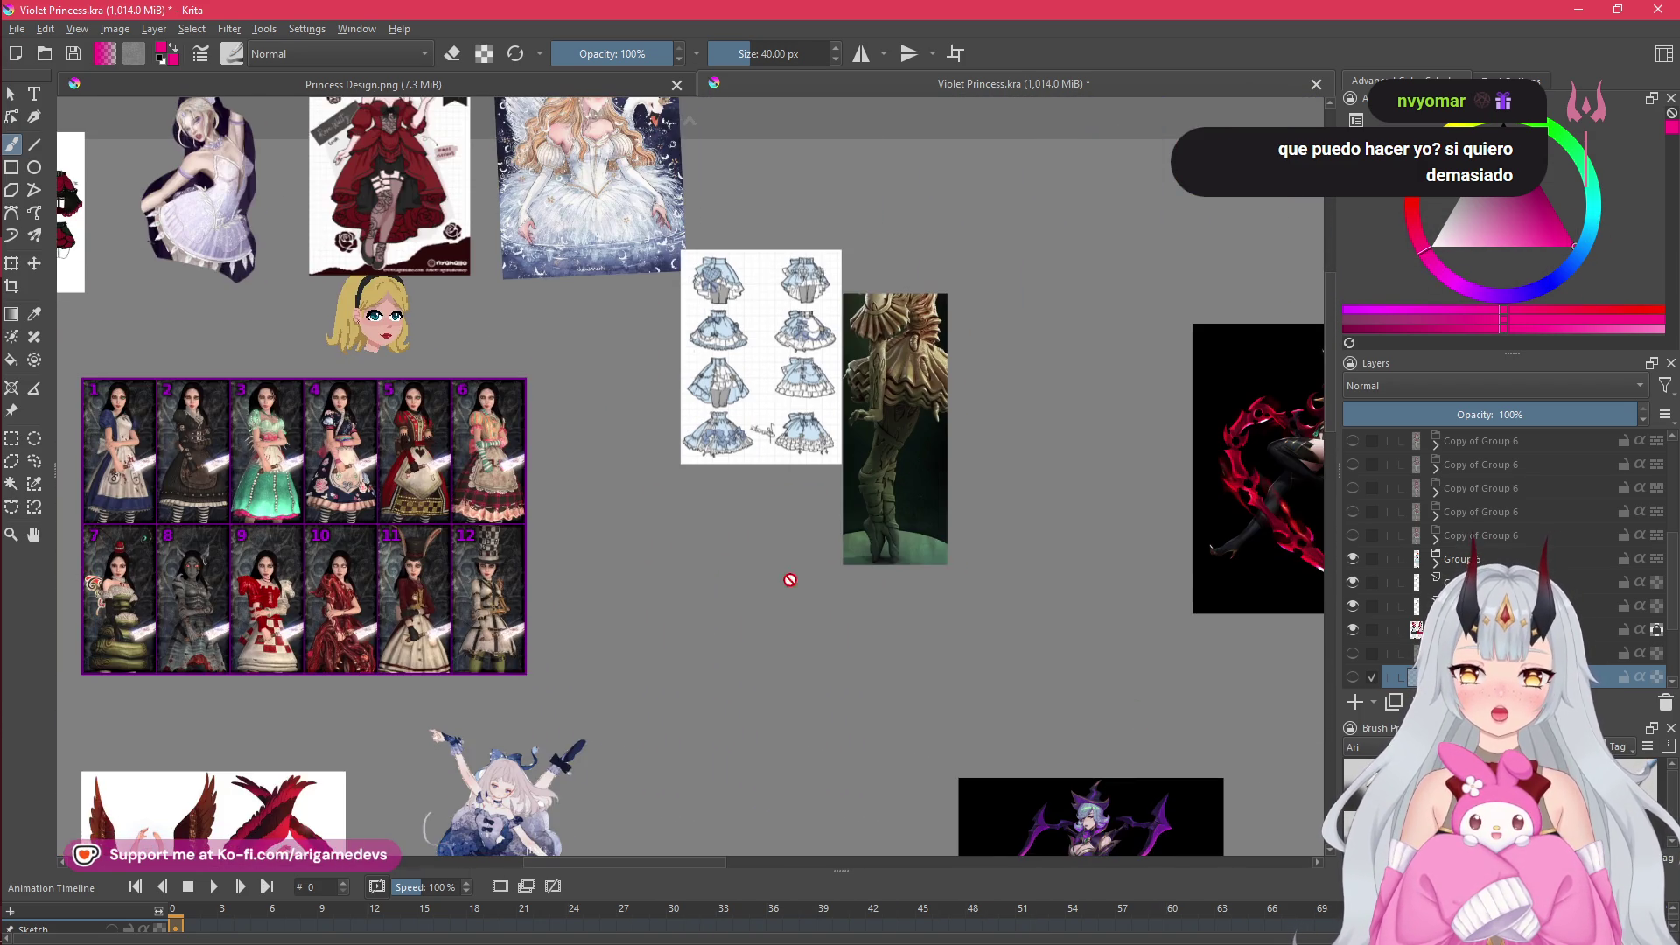
left_click_drag(1268, 720, 857, 643)
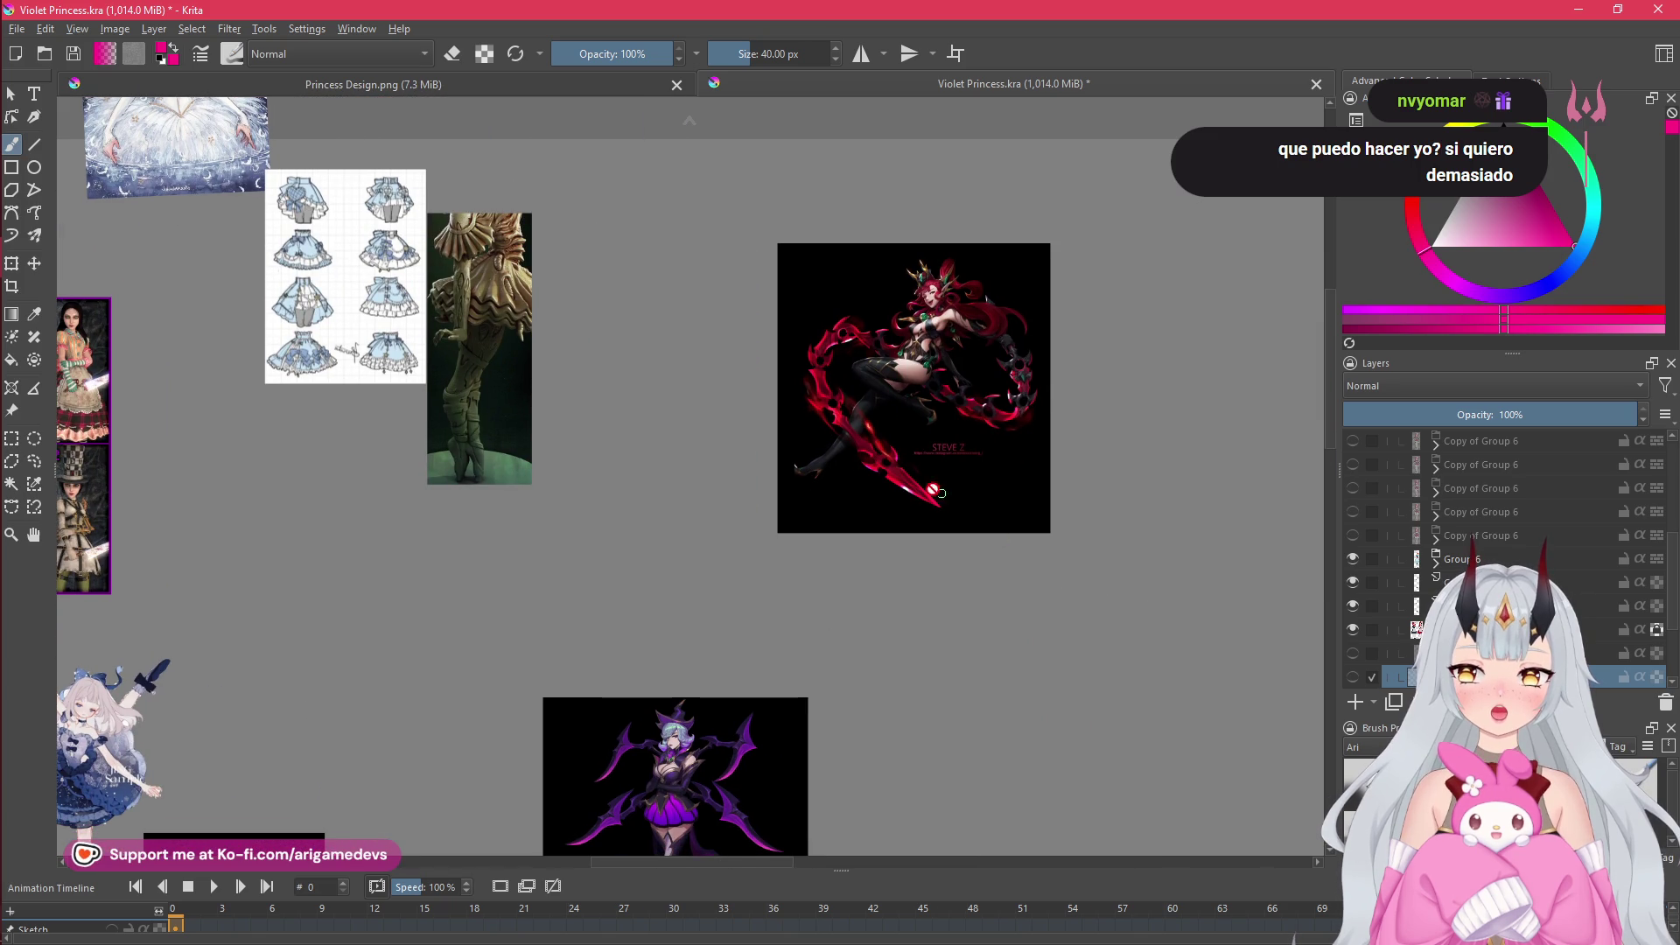
scroll(919, 578, "down", 2)
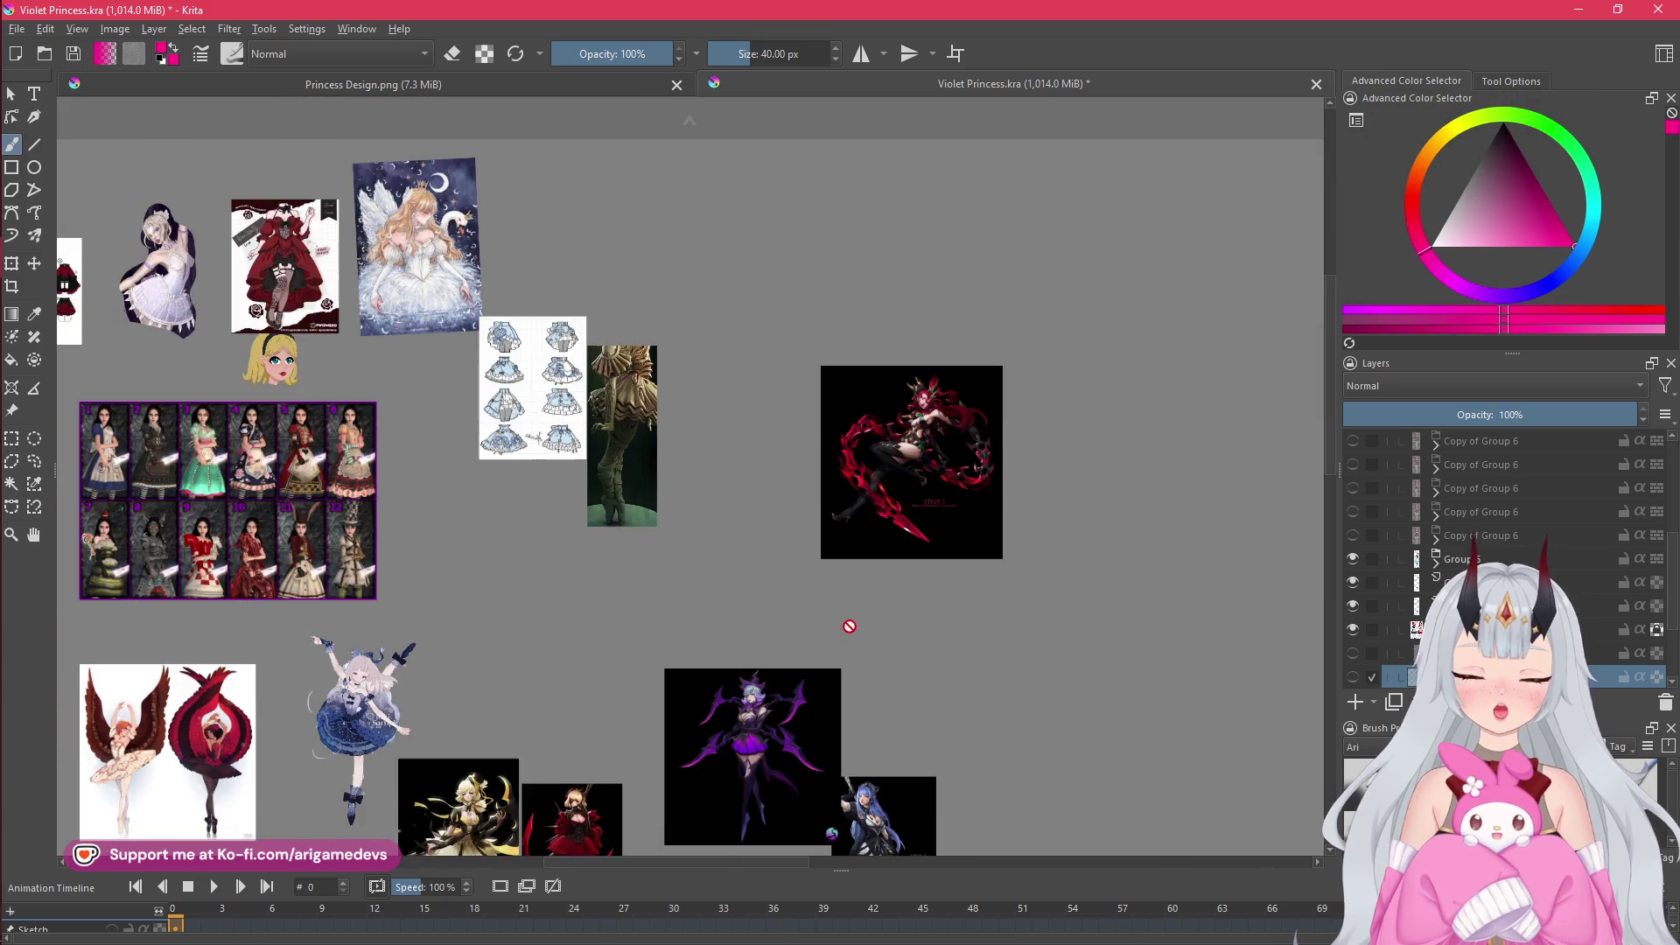
left_click_drag(856, 623, 969, 342)
scroll(744, 438, "up", 2)
scroll(971, 724, "down", 4)
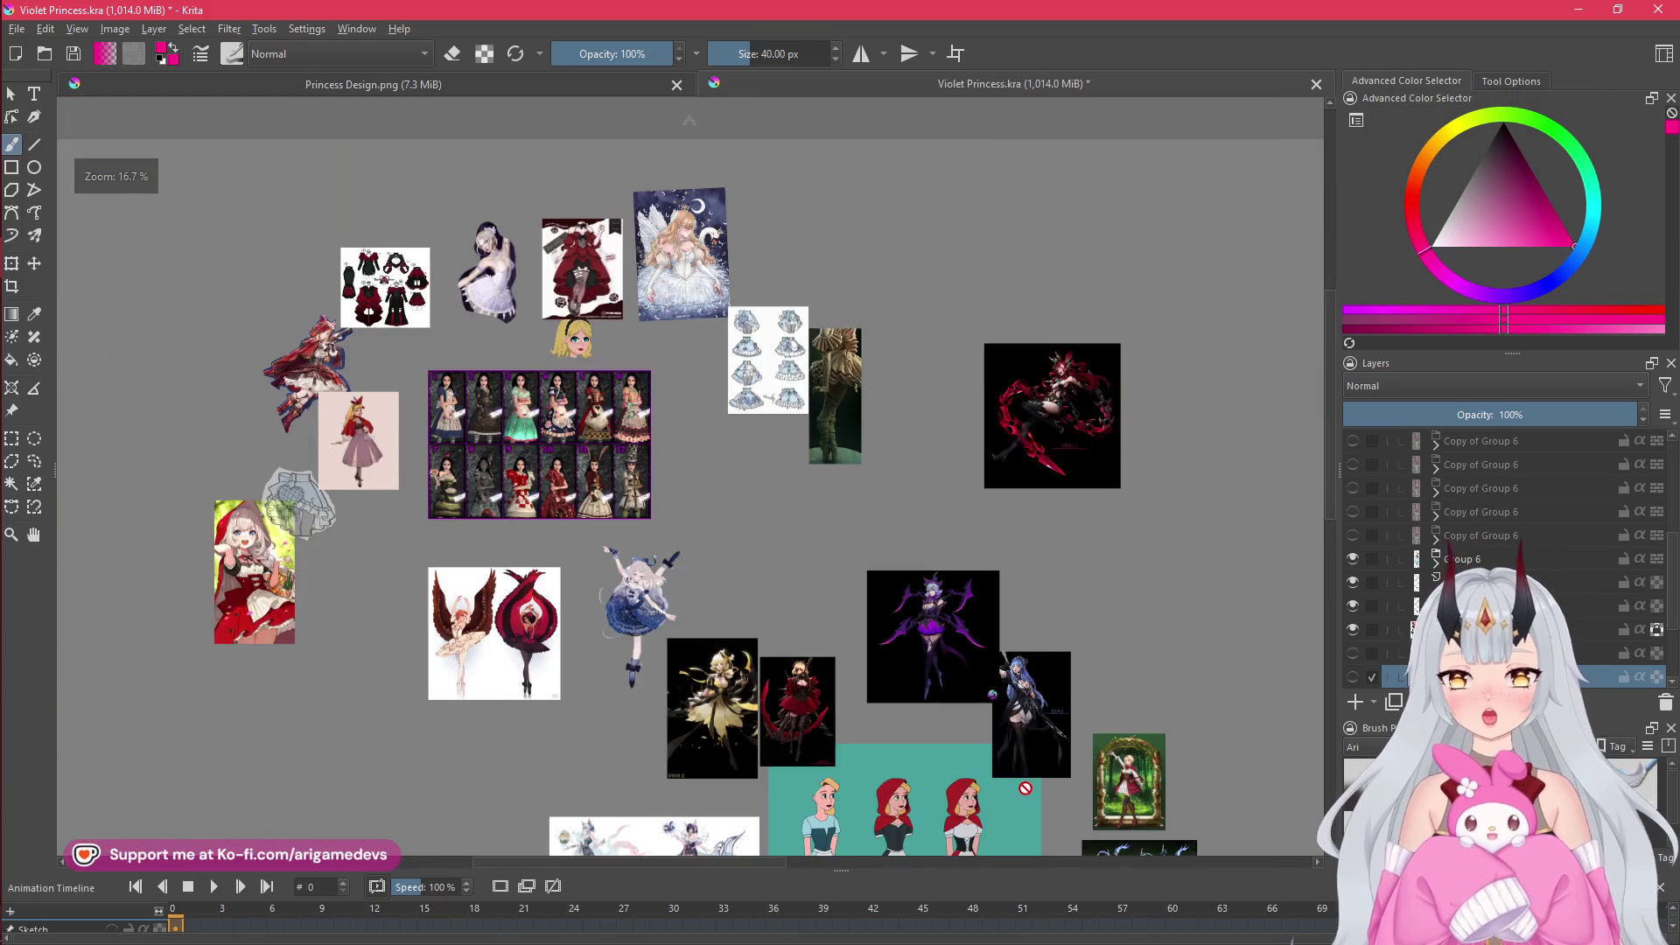
left_click_drag(972, 724, 936, 347)
scroll(998, 723, "up", 2)
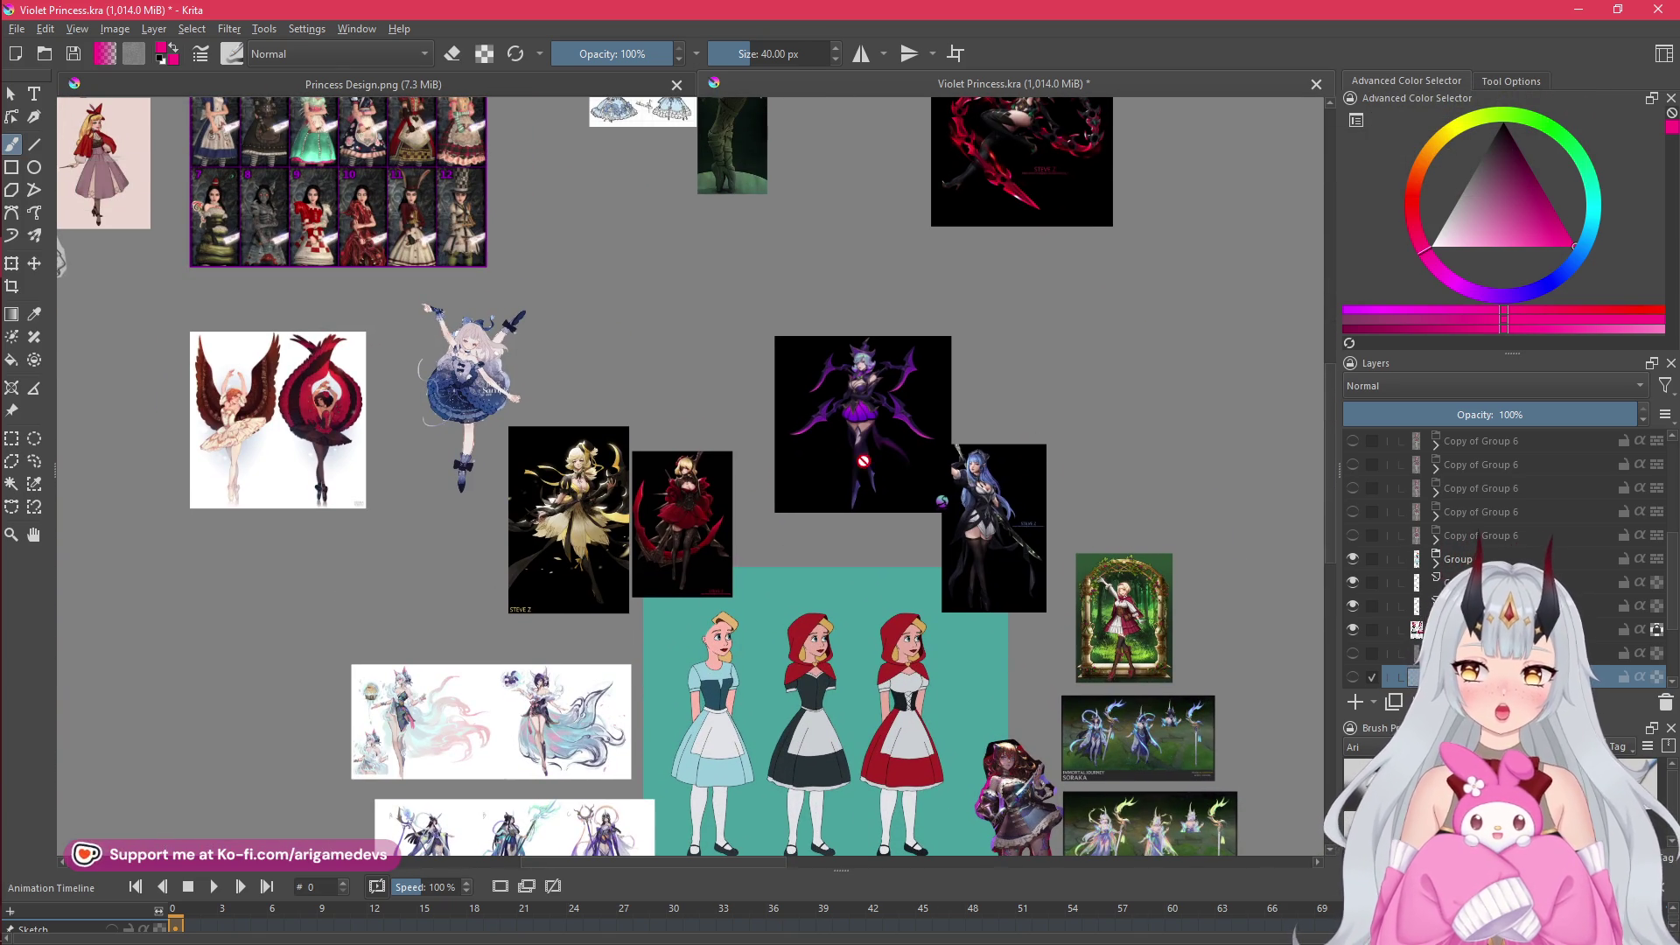
scroll(1020, 521, "up", 1)
scroll(1018, 512, "up", 1)
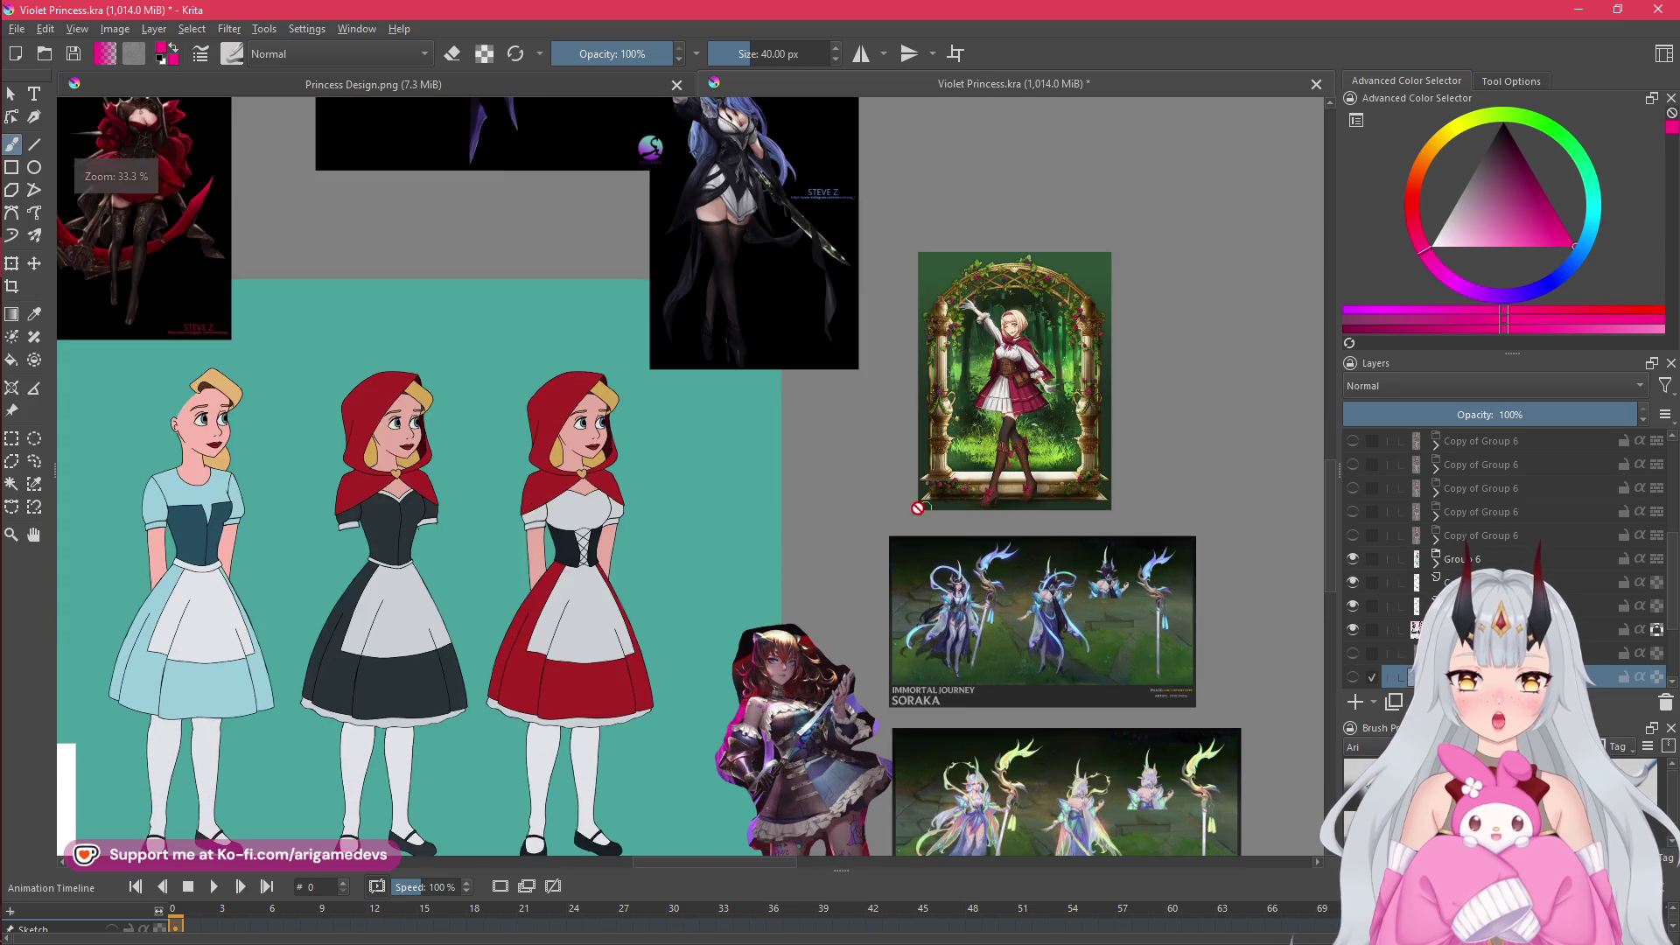
scroll(779, 529, "down", 1)
left_click_drag(832, 568, 1090, 382)
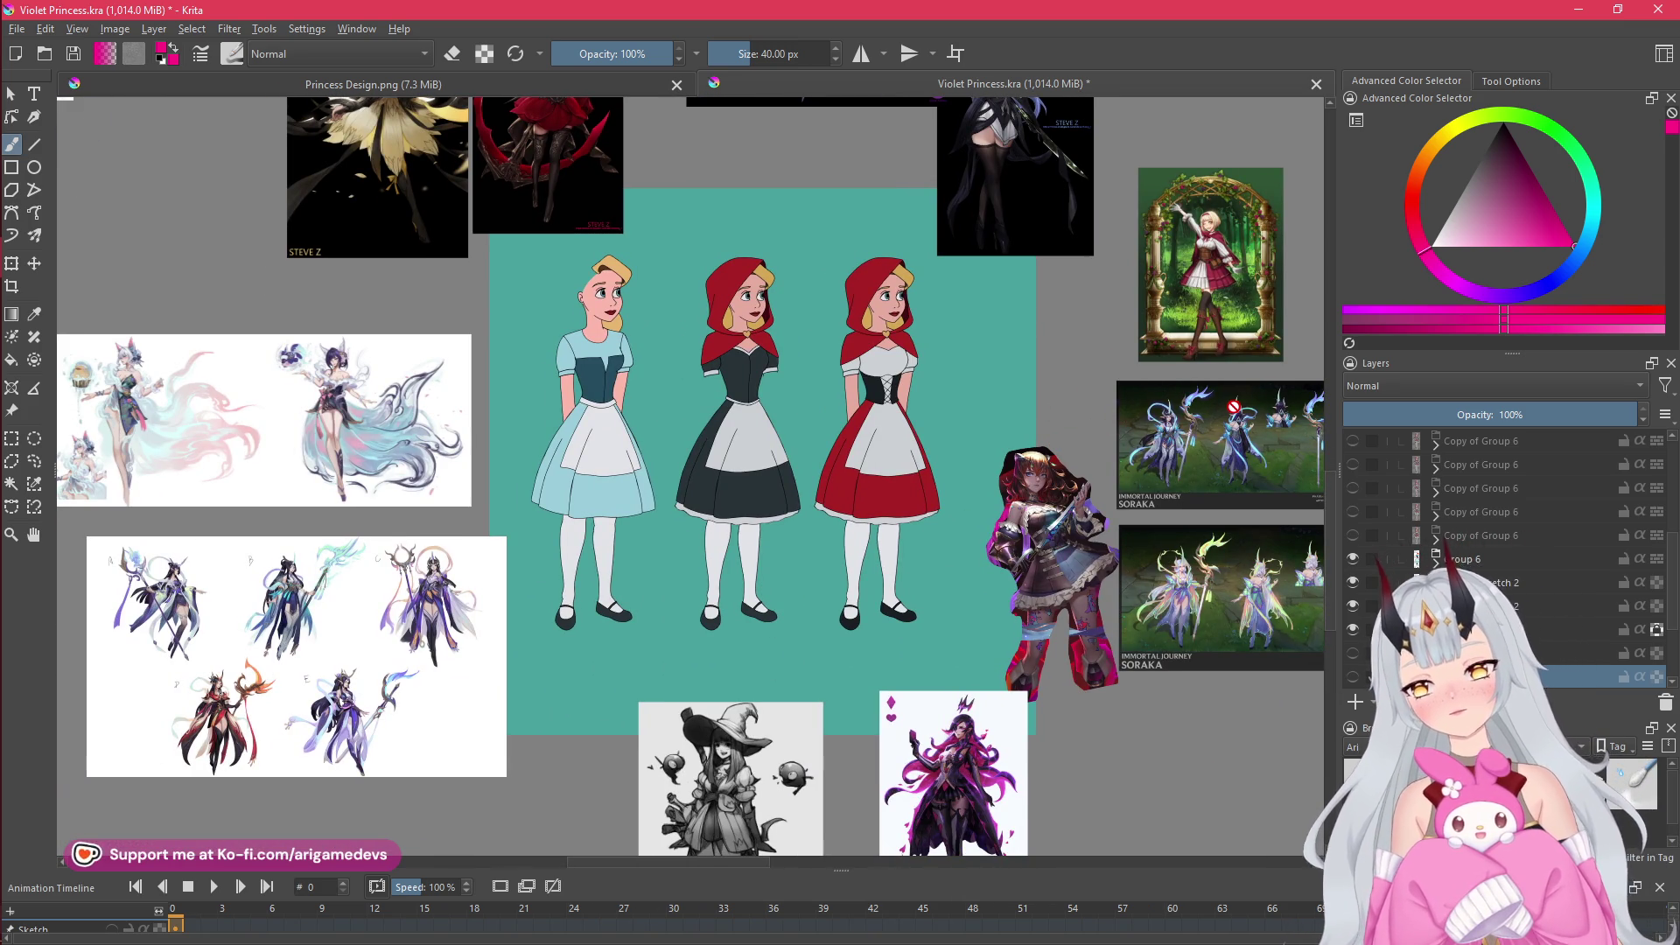
left_click_drag(973, 302, 1101, 472)
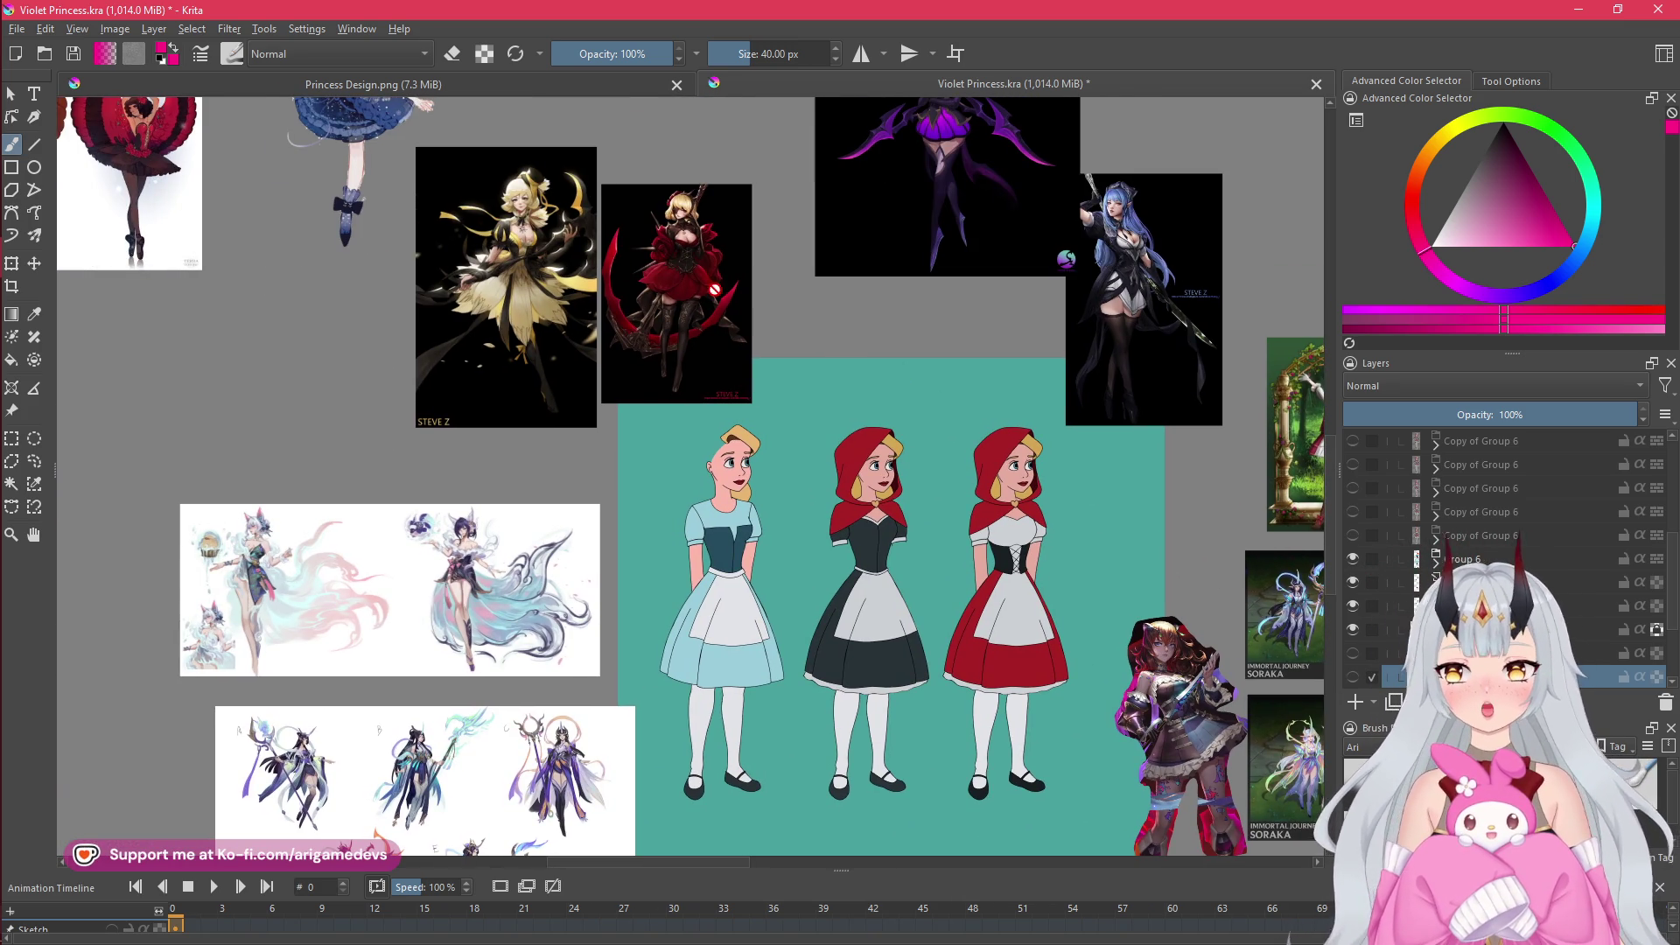
- Glance at Princess Design.png, then return to the reference board and zoom out to see it whole
left_click(612, 84)
left_click_drag(805, 322, 821, 295)
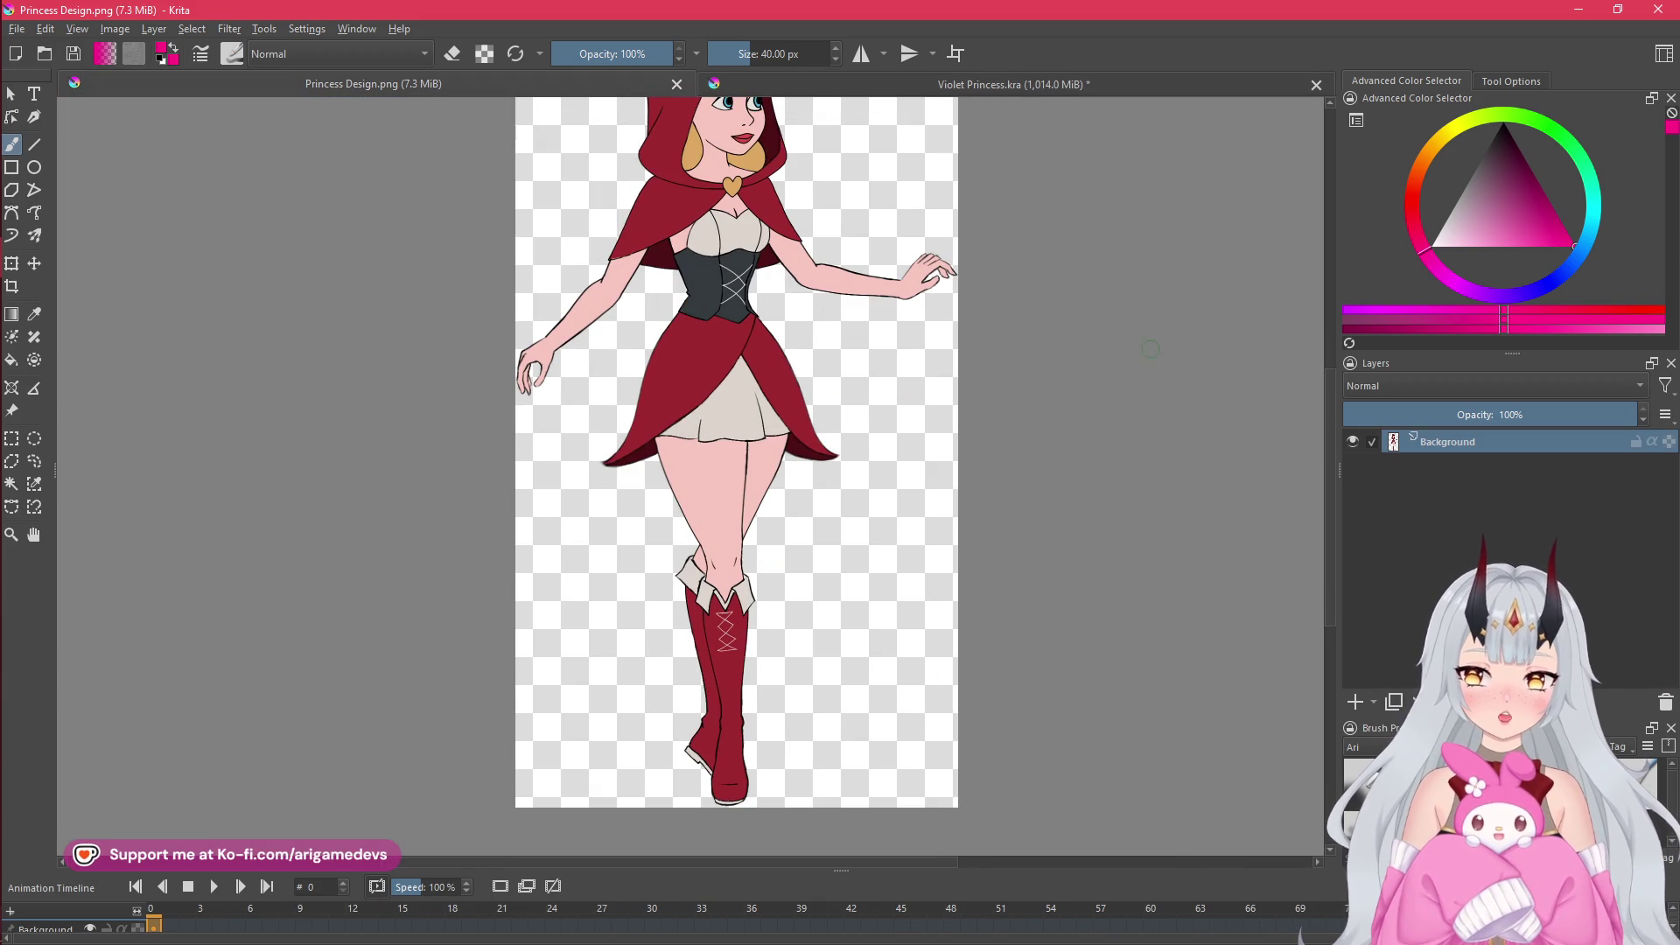
left_click(1026, 81)
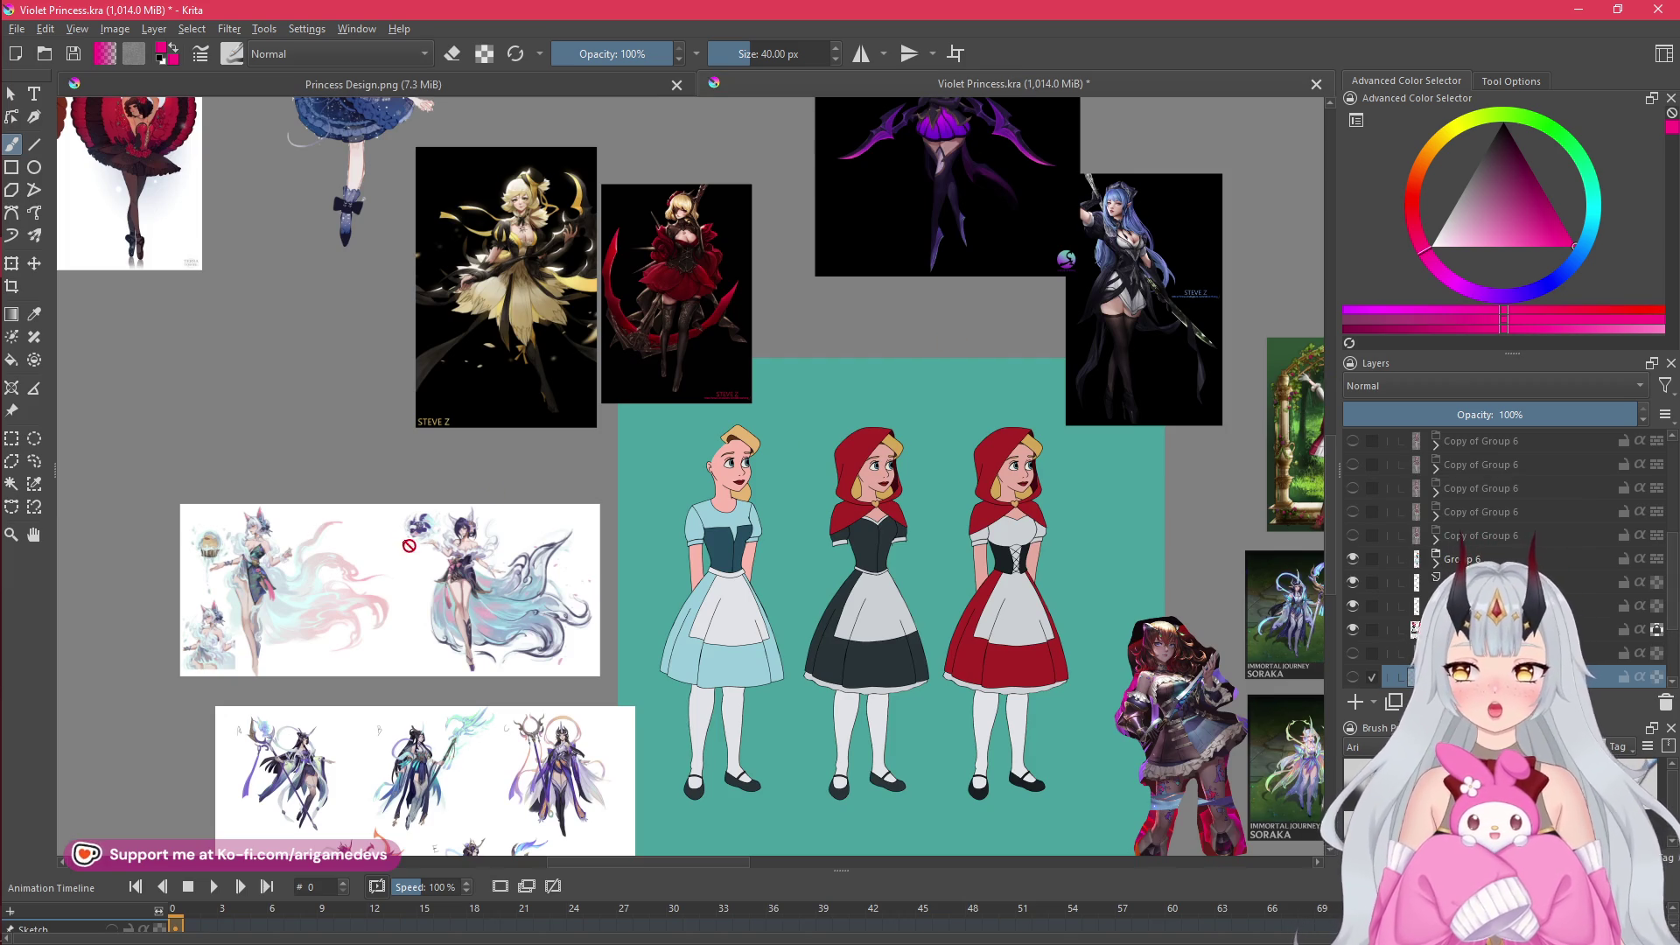
scroll(1431, 569, "up", 3)
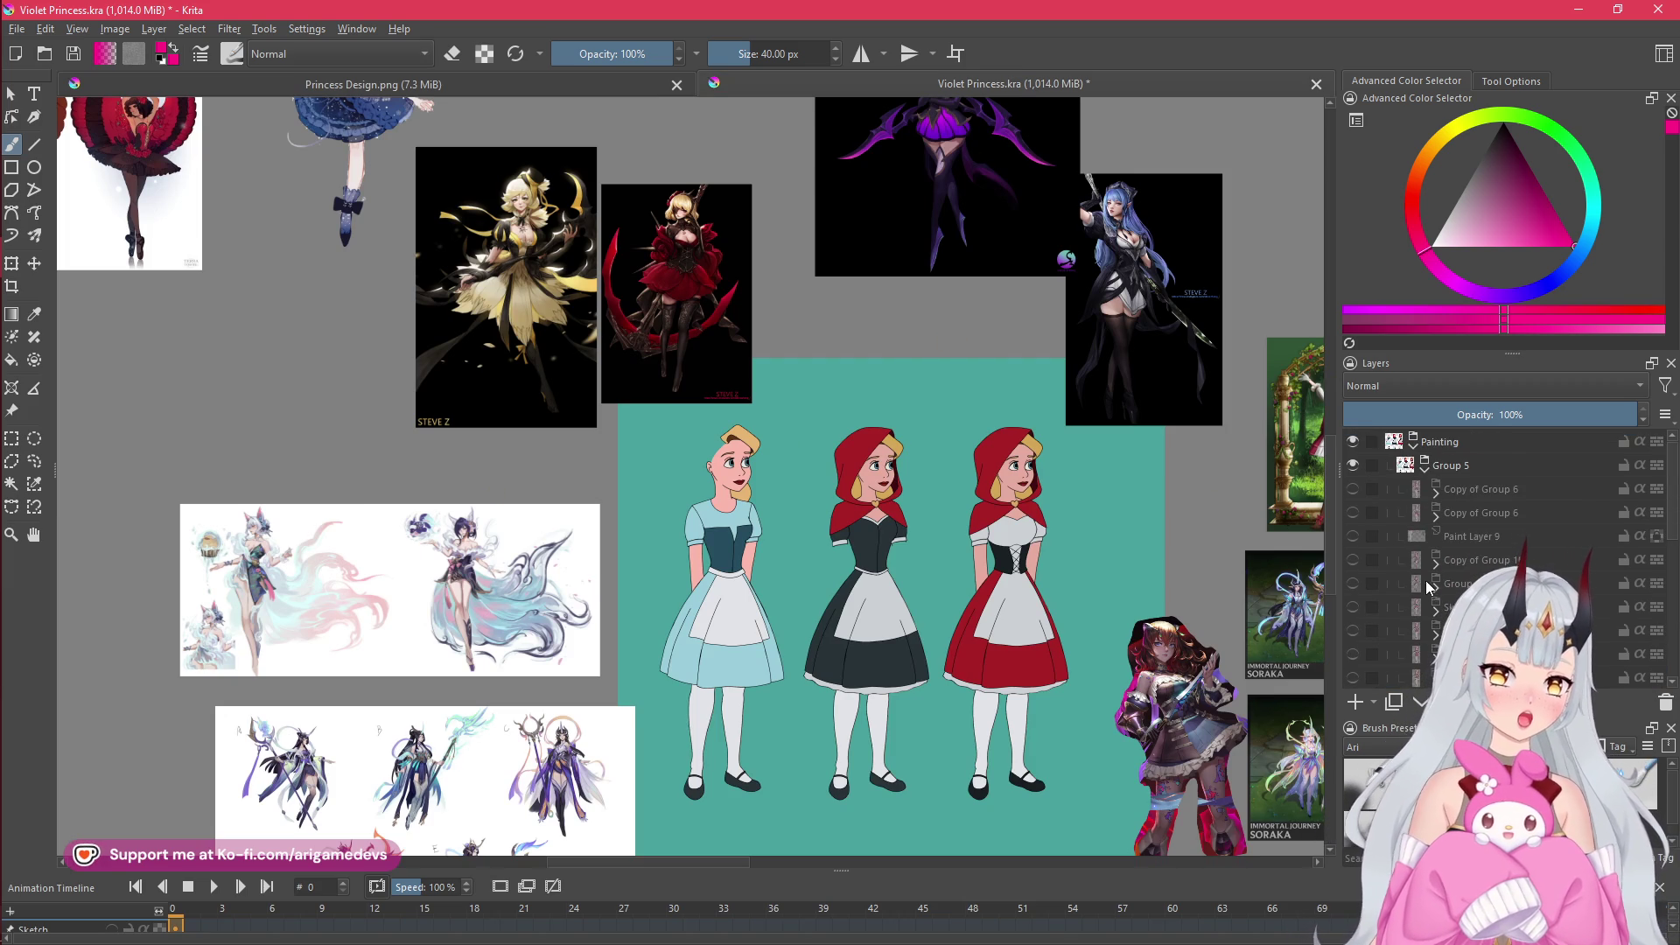
scroll(1427, 511, "down", 3)
scroll(975, 694, "down", 5)
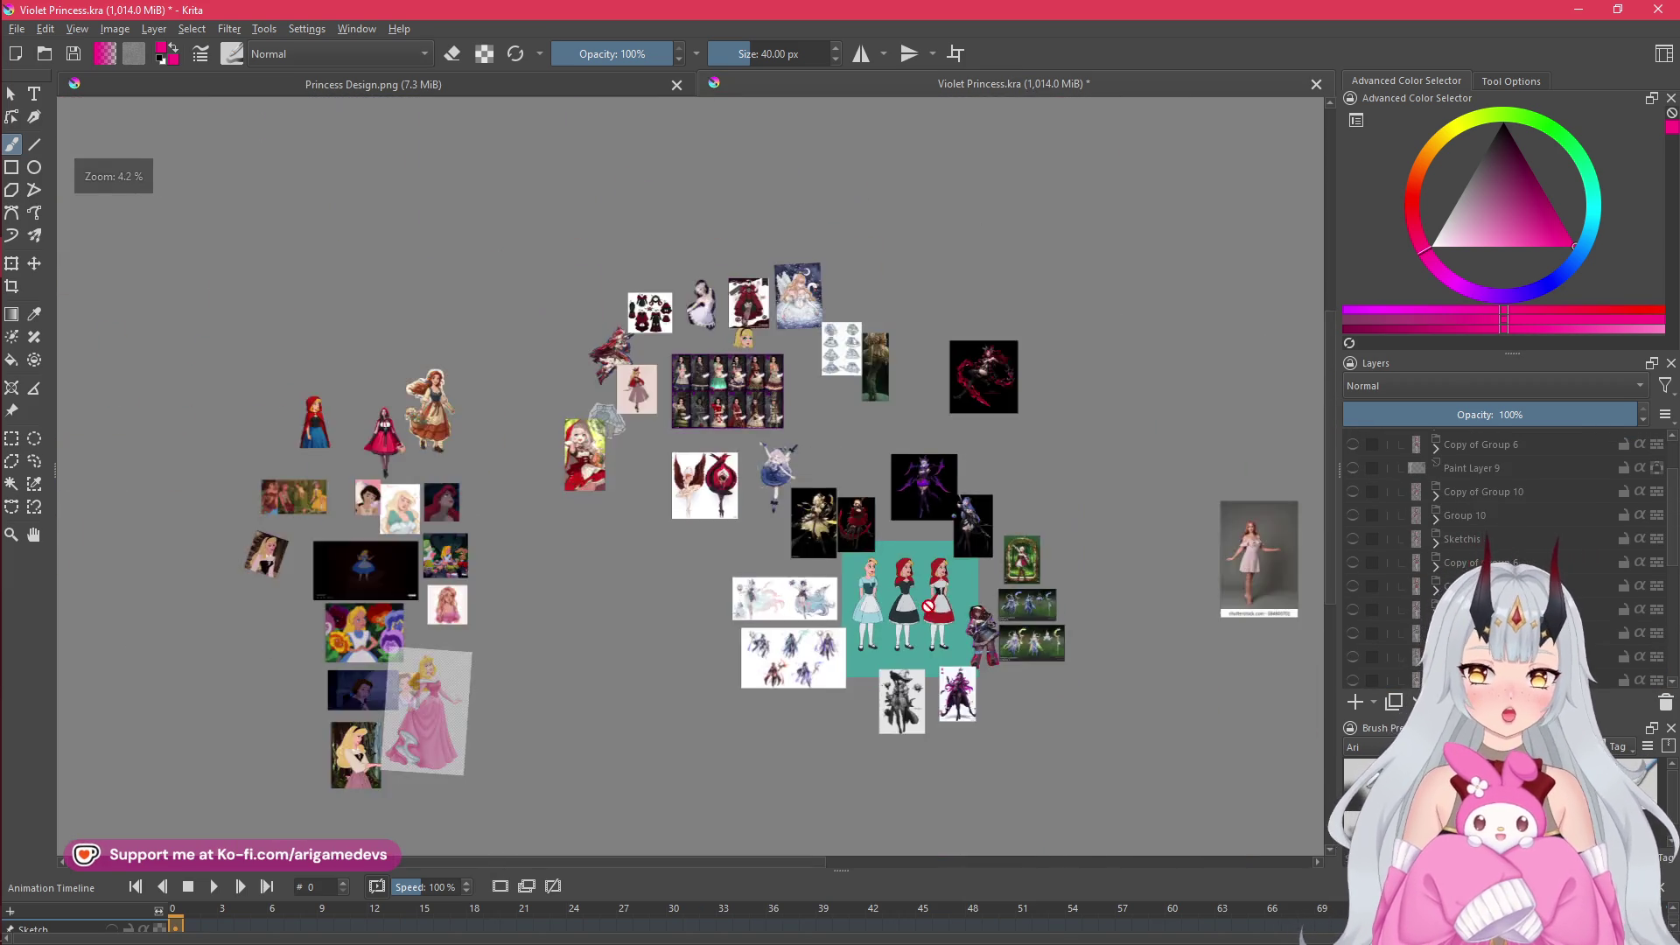
- Zoom and pan across the Red Riding Hood photos on the board's right and left sides
scroll(975, 694, "up", 3)
mouse_move(1130, 678)
left_mouse_down()
mouse_move(1192, 669)
mouse_move(1060, 720)
mouse_move(950, 723)
left_mouse_up()
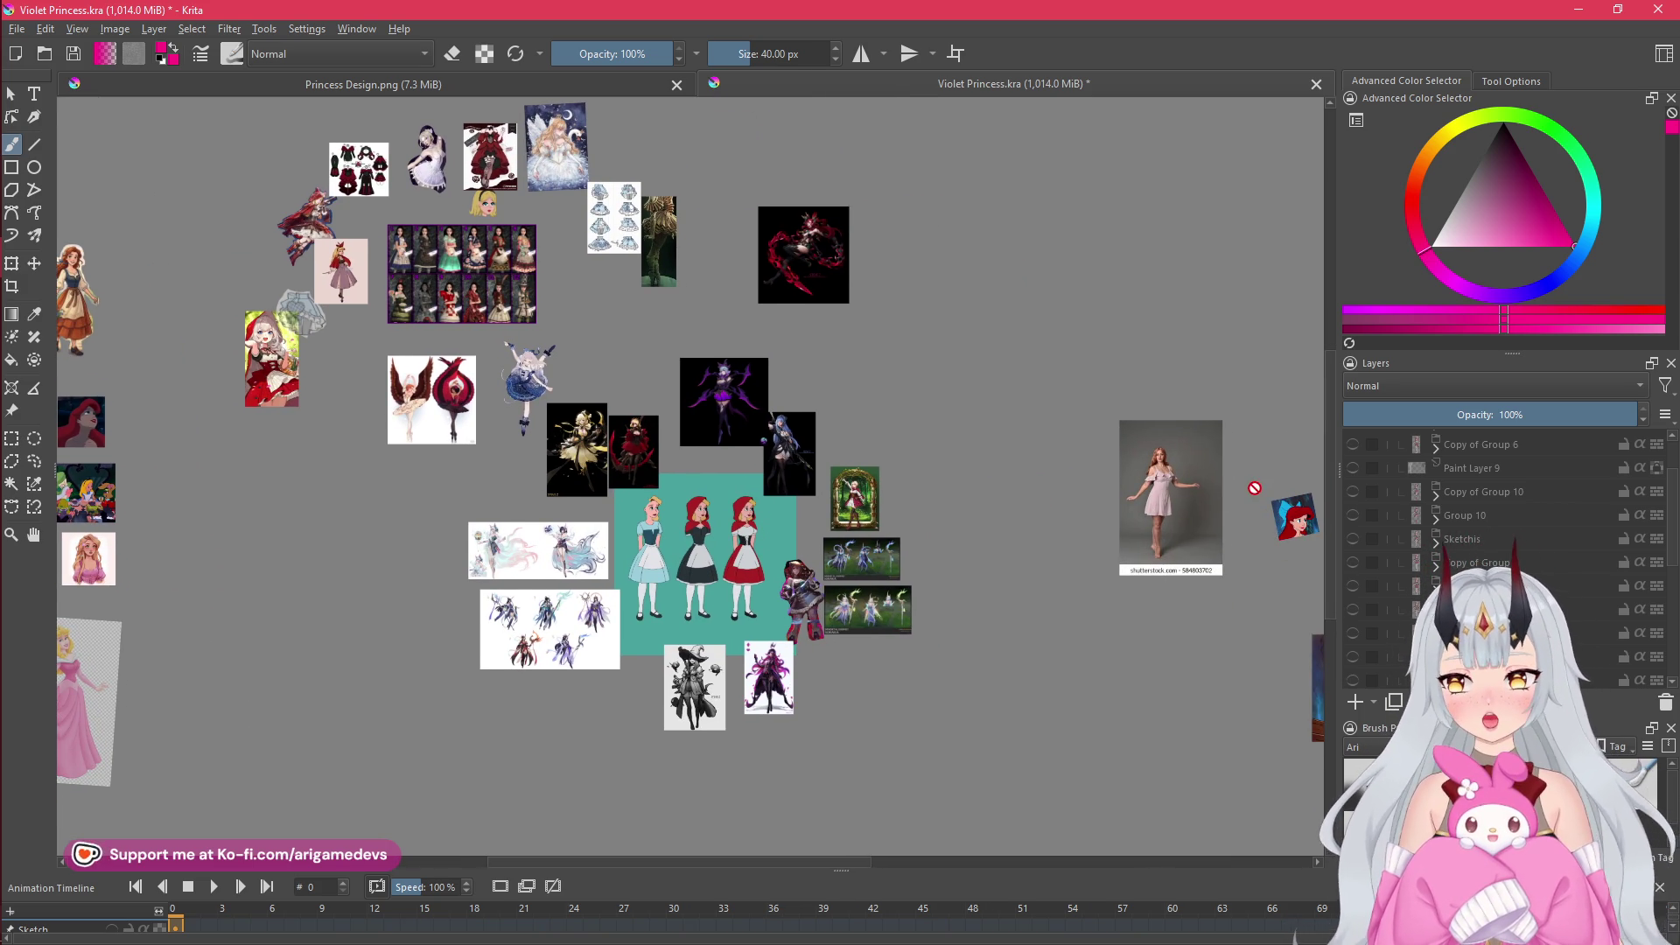
left_click_drag(288, 375, 369, 368)
scroll(369, 368, "up", 10)
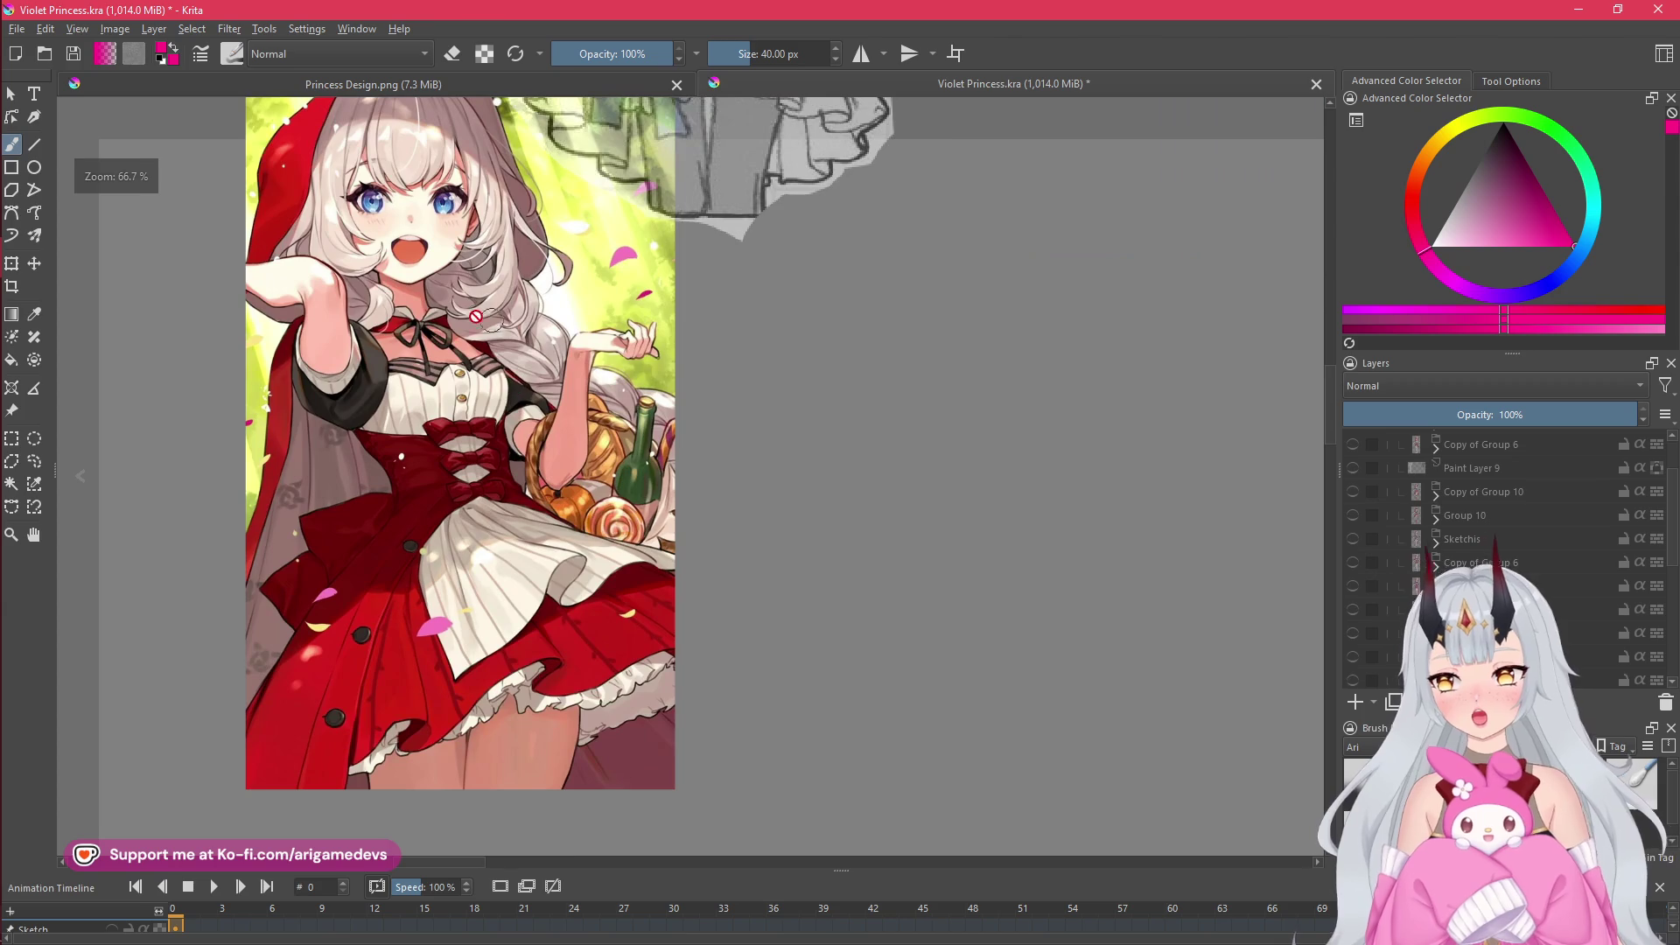
scroll(516, 516, "down", 2)
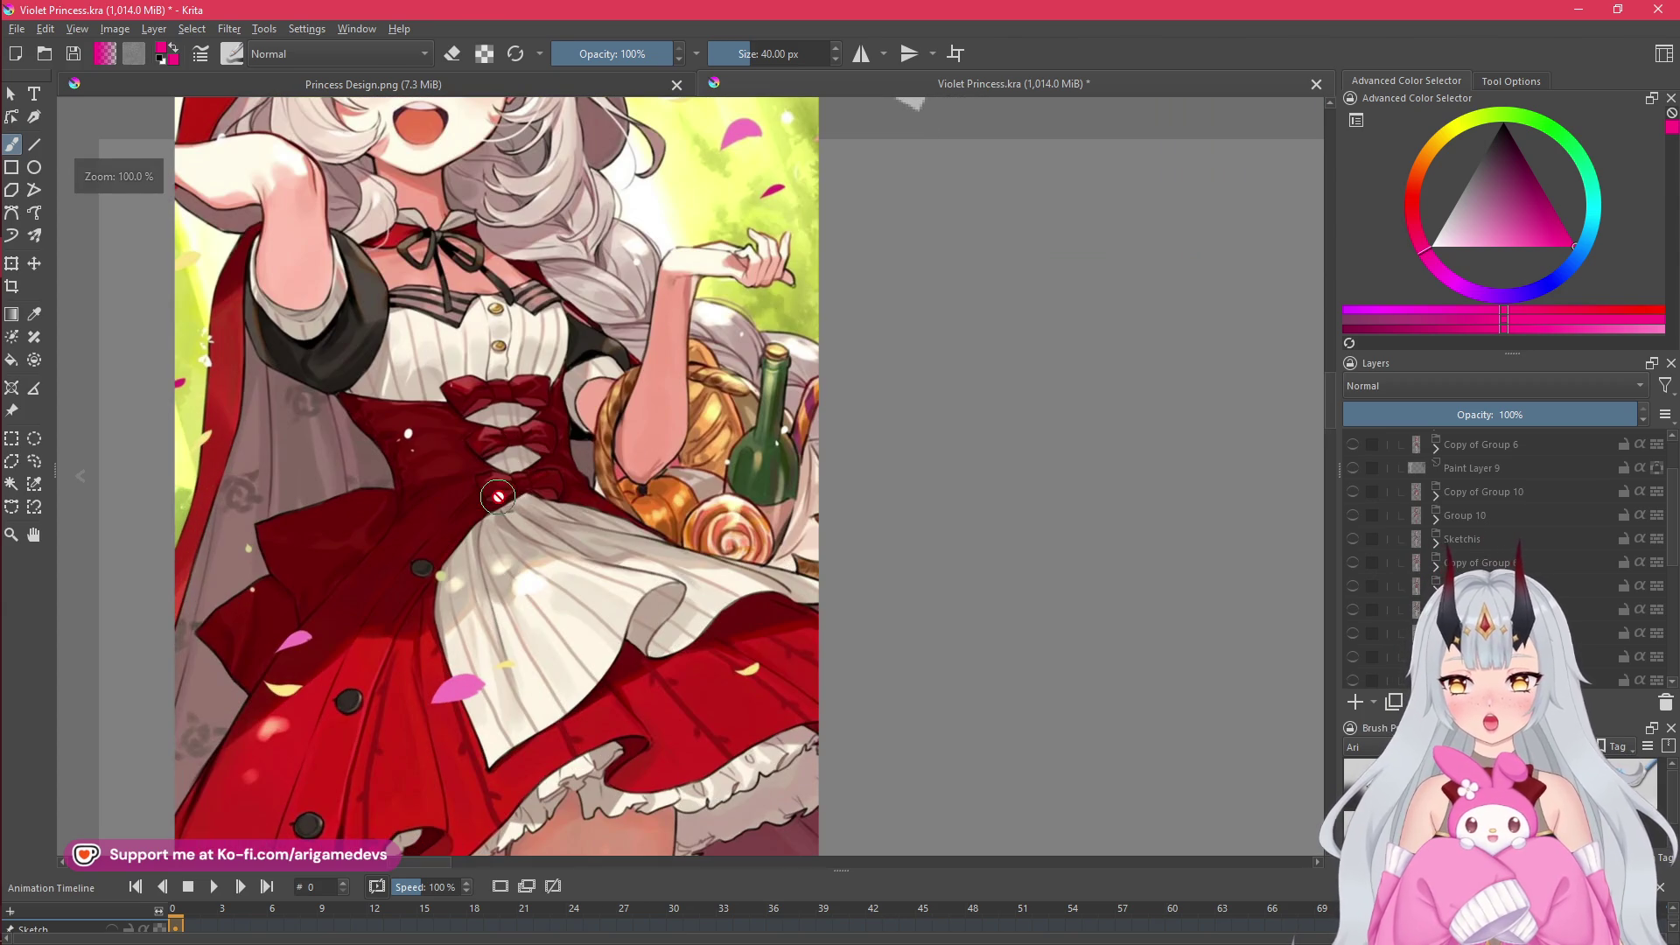
scroll(831, 511, "down", 1)
scroll(831, 511, "down", 2)
- Move through neighbouring regions of the board to bring more reference images into view
mouse_move(831, 512)
left_mouse_down()
mouse_move(580, 560)
mouse_move(606, 586)
left_mouse_up()
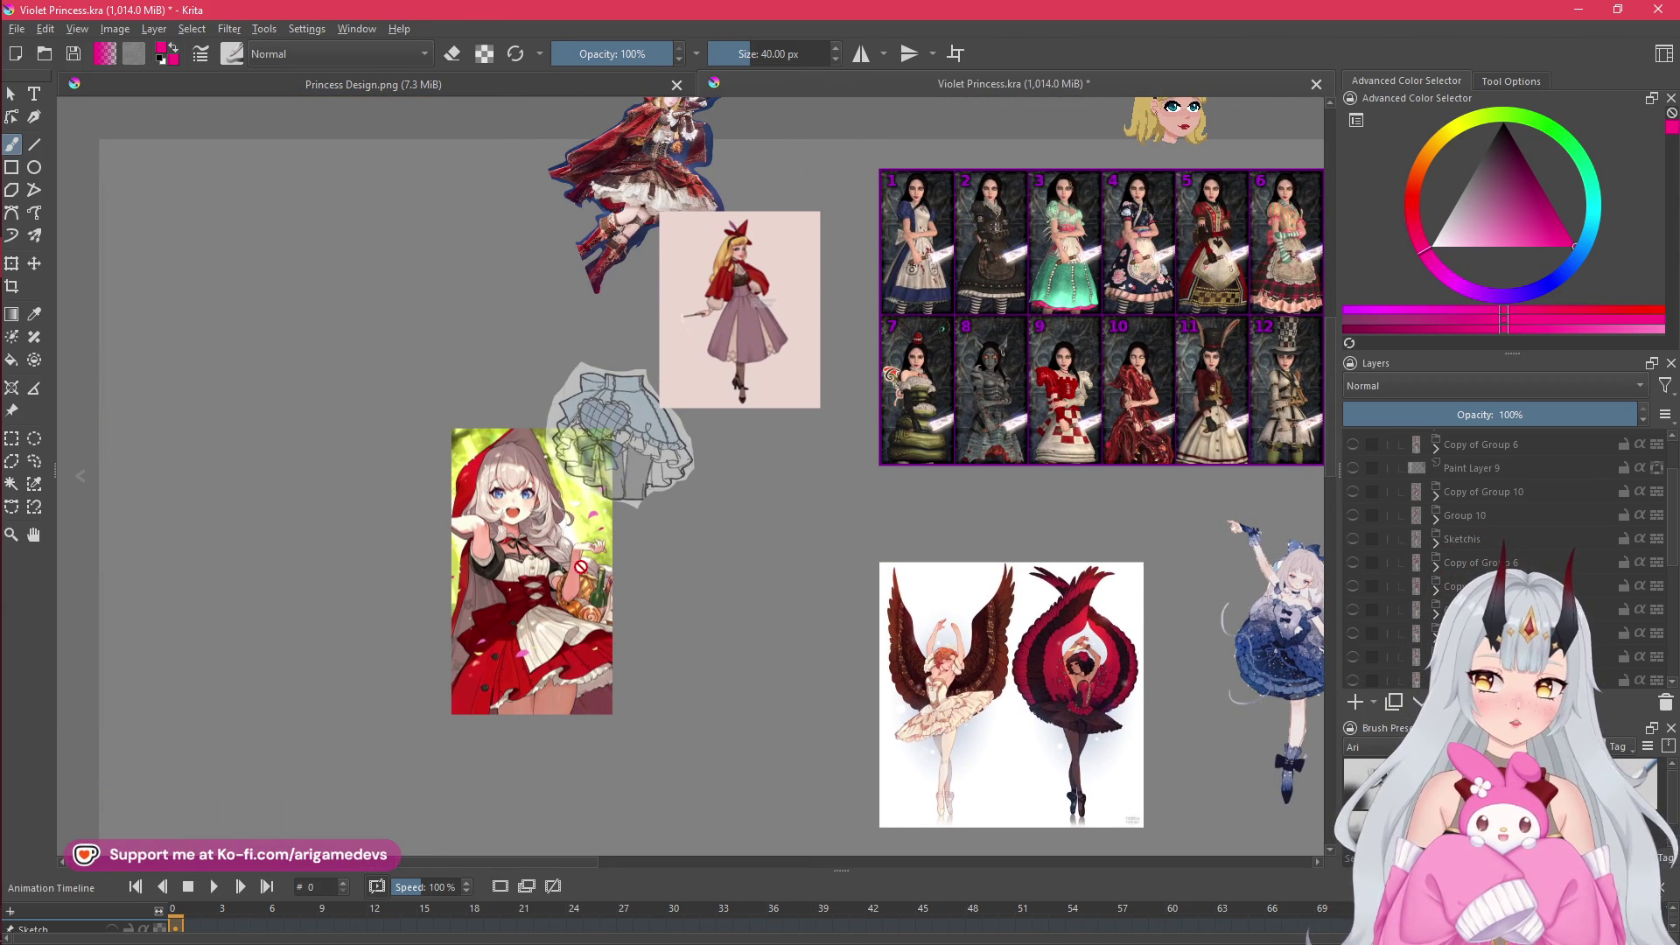
scroll(995, 598, "down", 2)
left_click_drag(1161, 517, 908, 478)
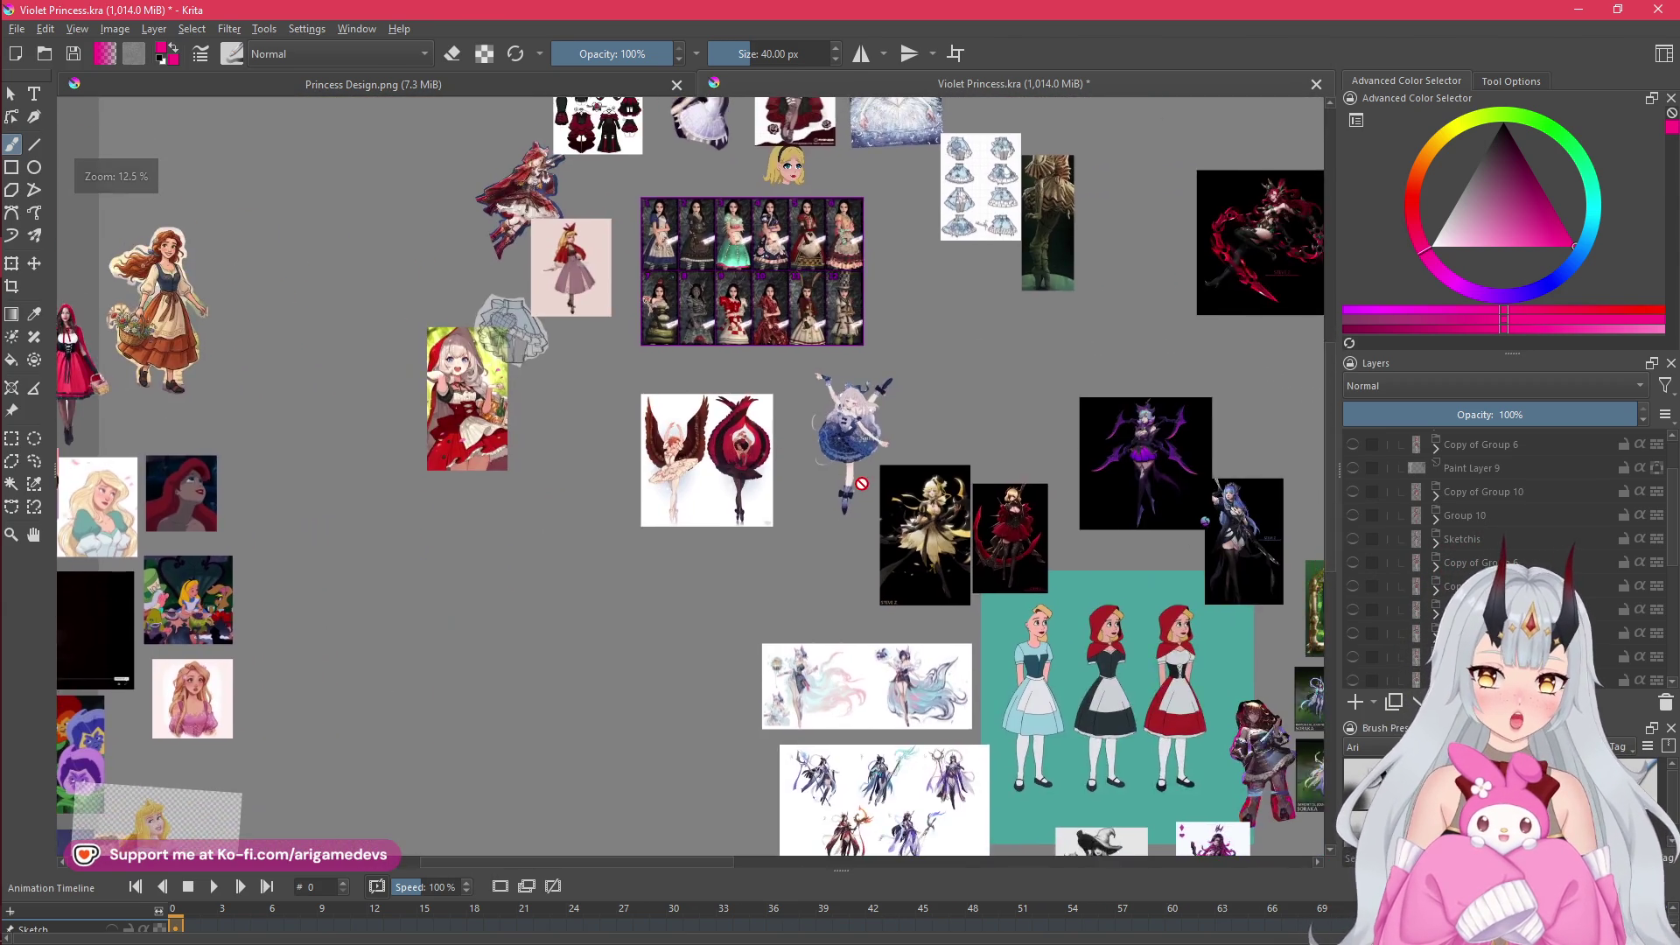
scroll(907, 478, "up", 2)
left_click_drag(1085, 481, 1029, 515)
scroll(1029, 514, "up", 1)
scroll(1029, 514, "down", 1)
scroll(1029, 515, "down", 2)
- Survey the references around the Alice grid, then return to Princess Design.png
left_click_drag(1029, 515, 950, 515)
scroll(525, 376, "up", 2)
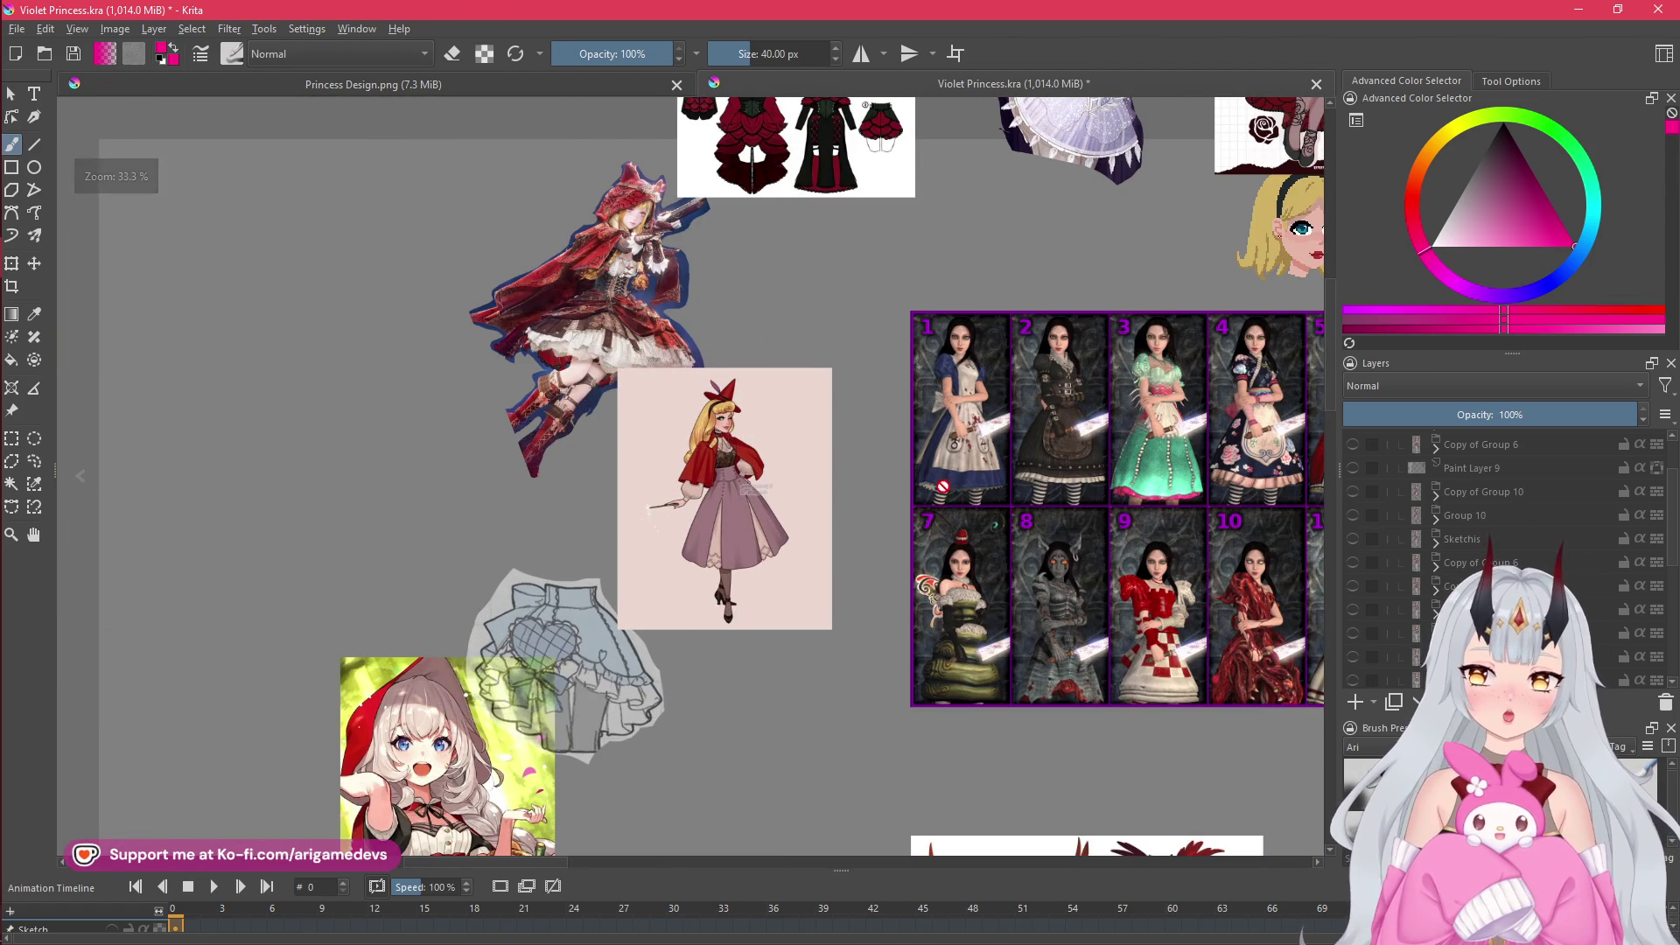
scroll(964, 484, "up", 2)
scroll(965, 484, "down", 2)
left_click_drag(965, 484, 262, 403)
scroll(749, 545, "down", 2)
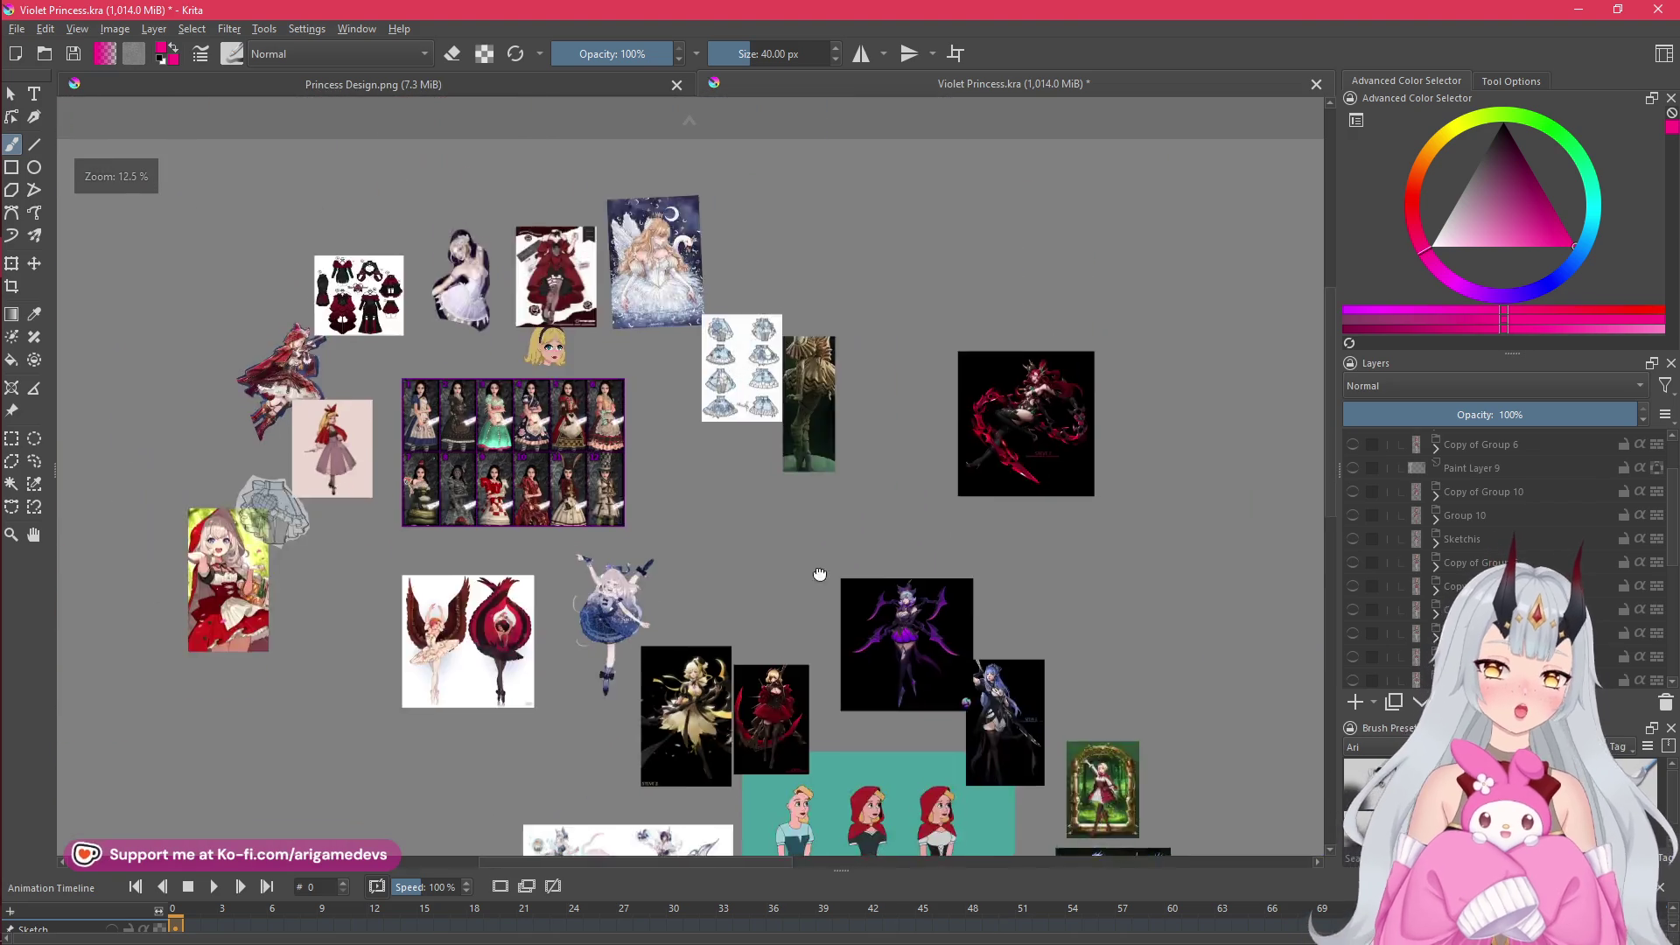
scroll(874, 541, "down", 1)
left_click(569, 83)
scroll(856, 518, "up", 2)
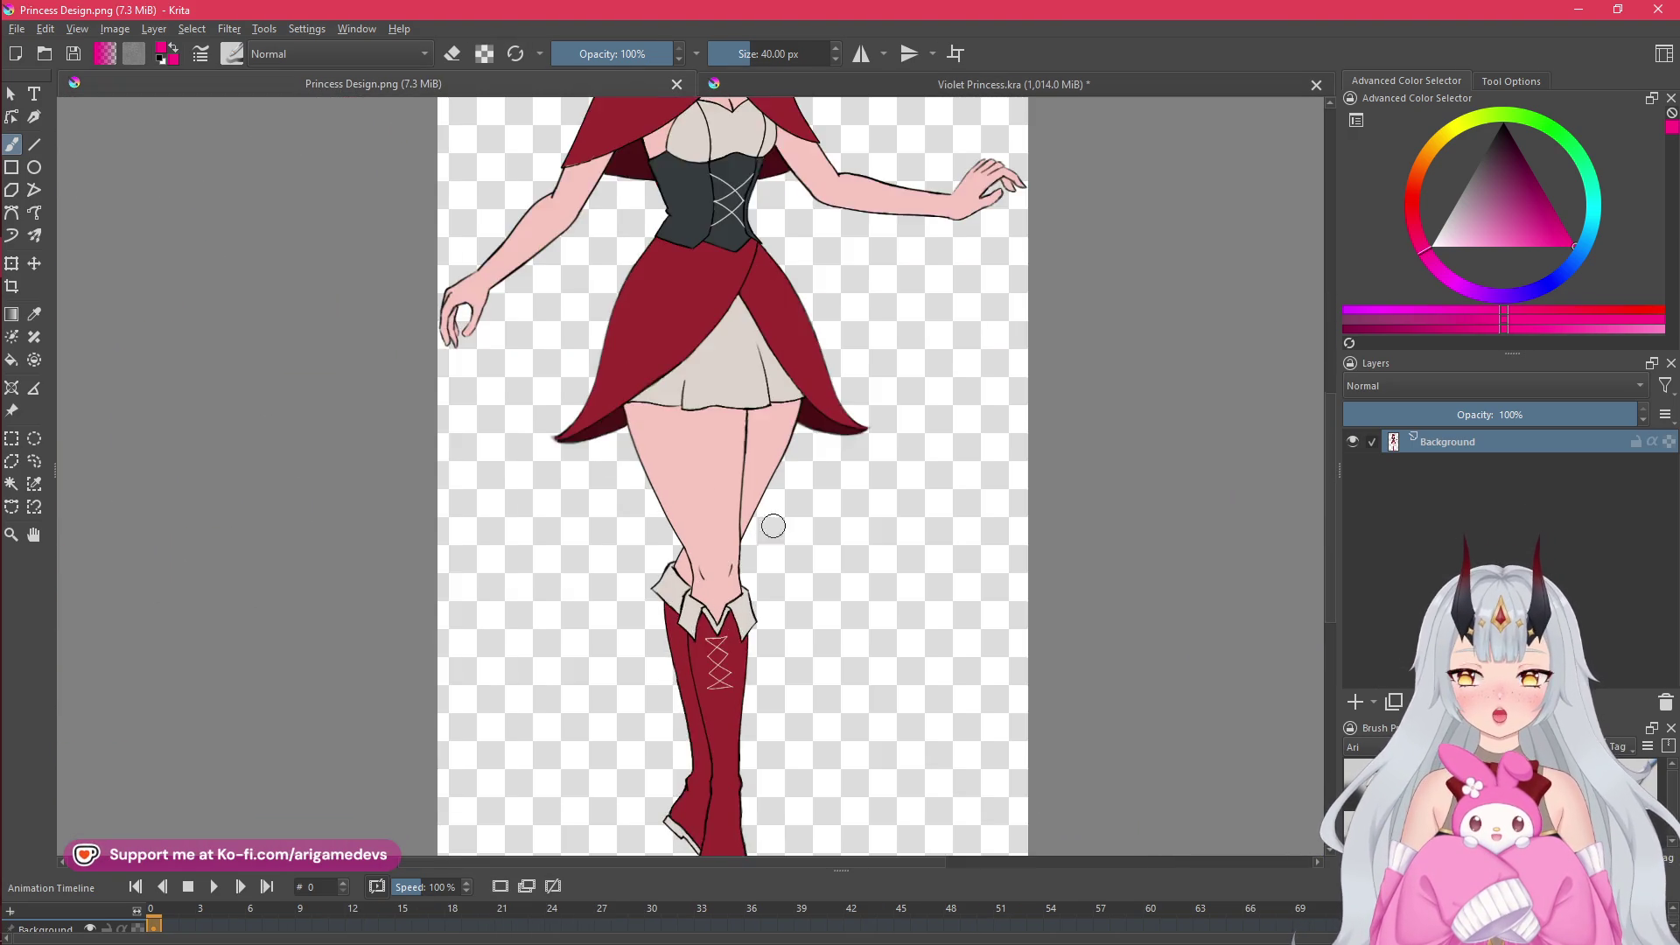
- Zoom over the finished red-hooded blonde character in corset, skirt and laced boots
scroll(856, 518, "down", 1)
scroll(840, 520, "down", 1)
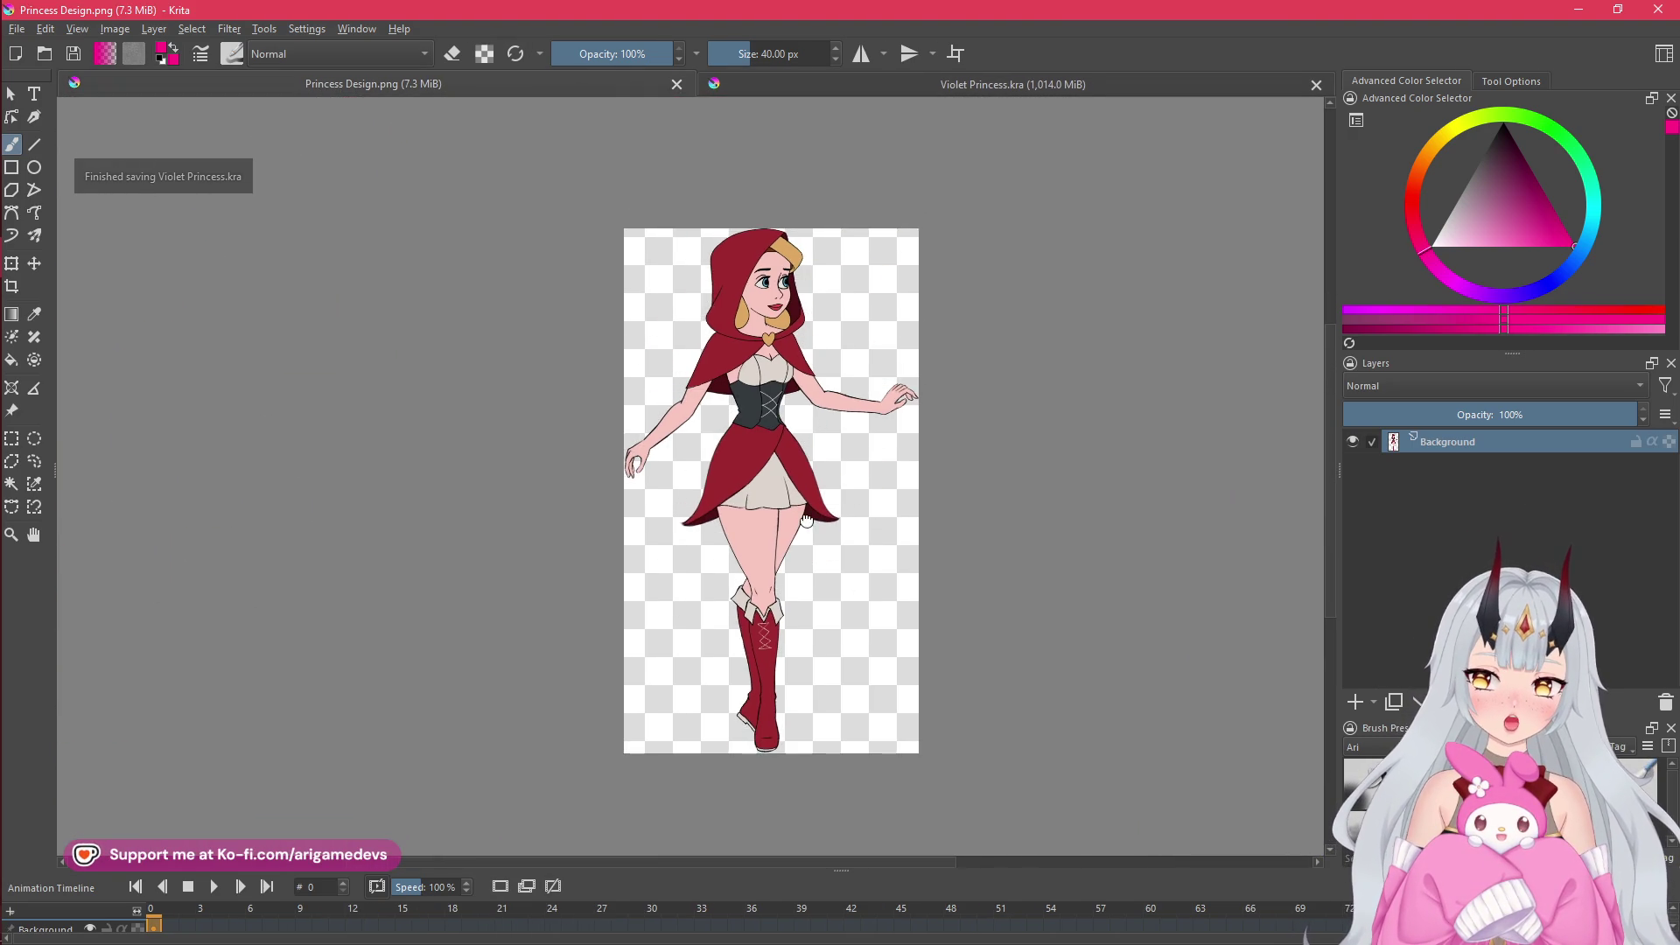
scroll(807, 522, "up", 1)
mouse_move(7, 230)
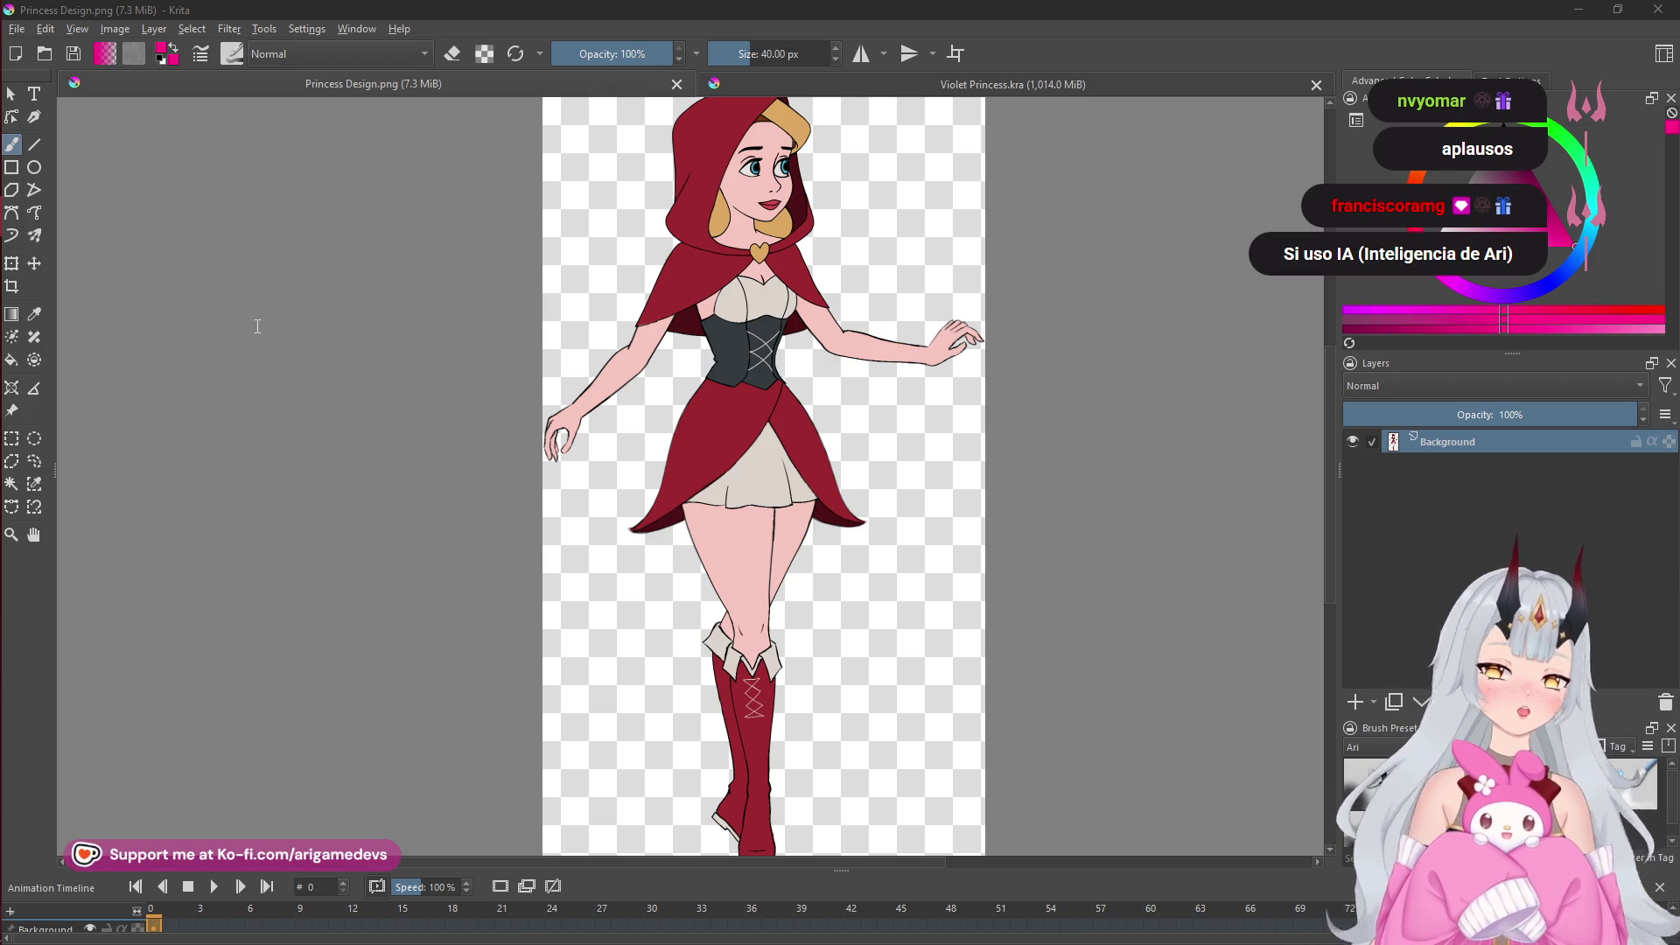
mouse_move(2, 392)
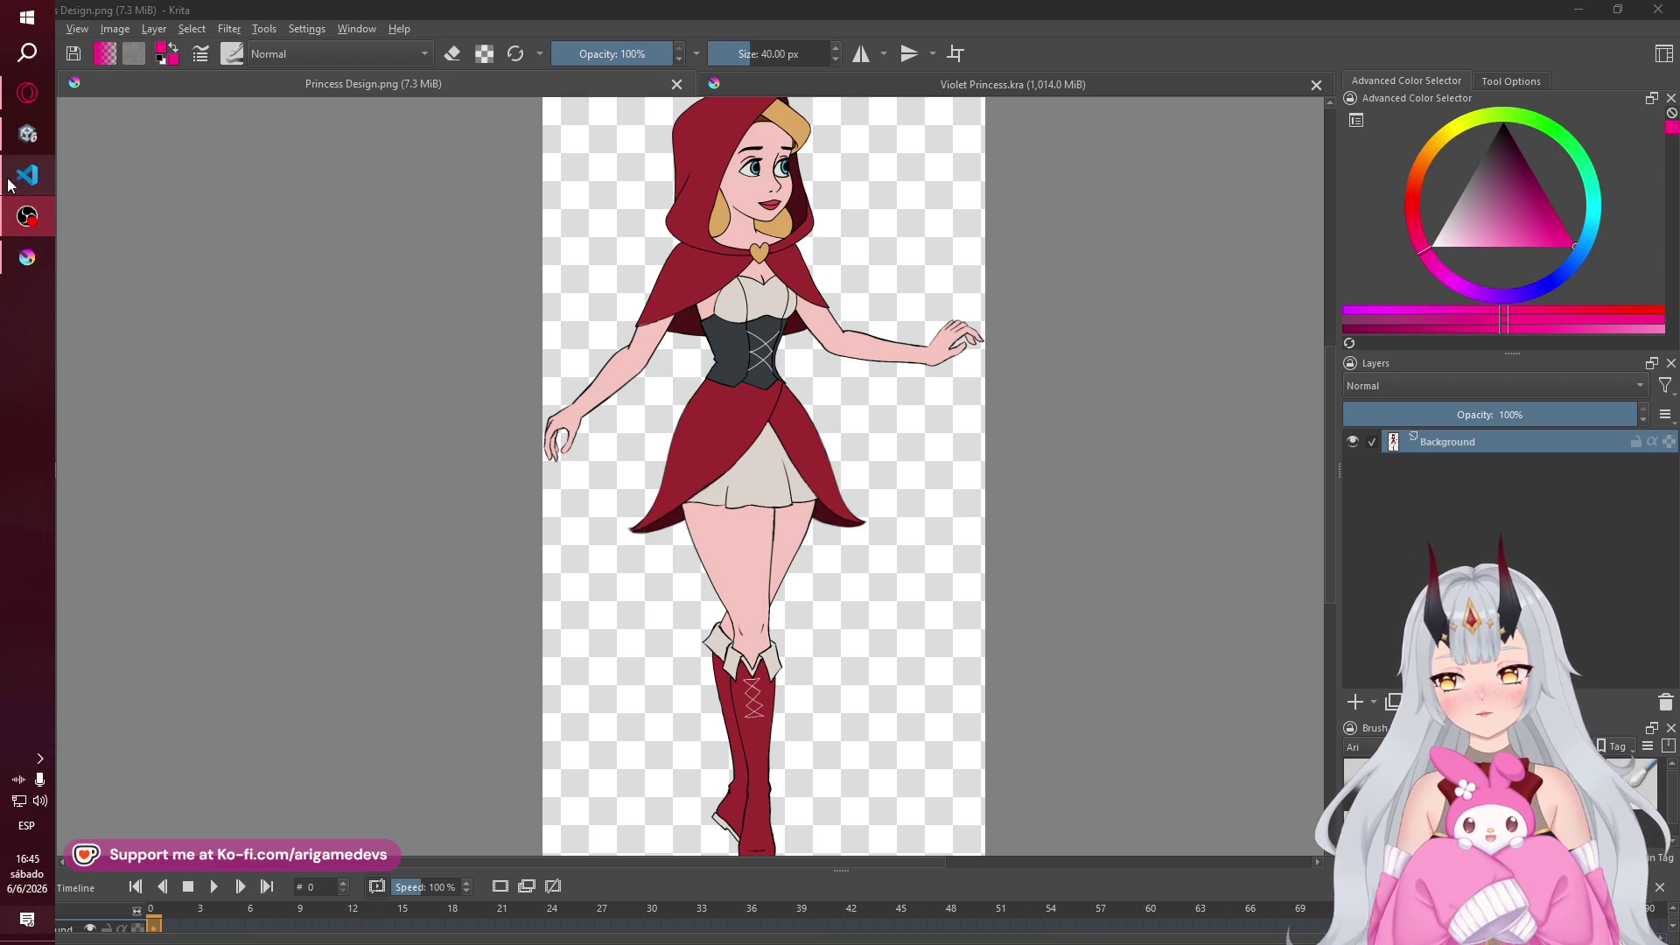
left_click(11, 182)
left_click(26, 216)
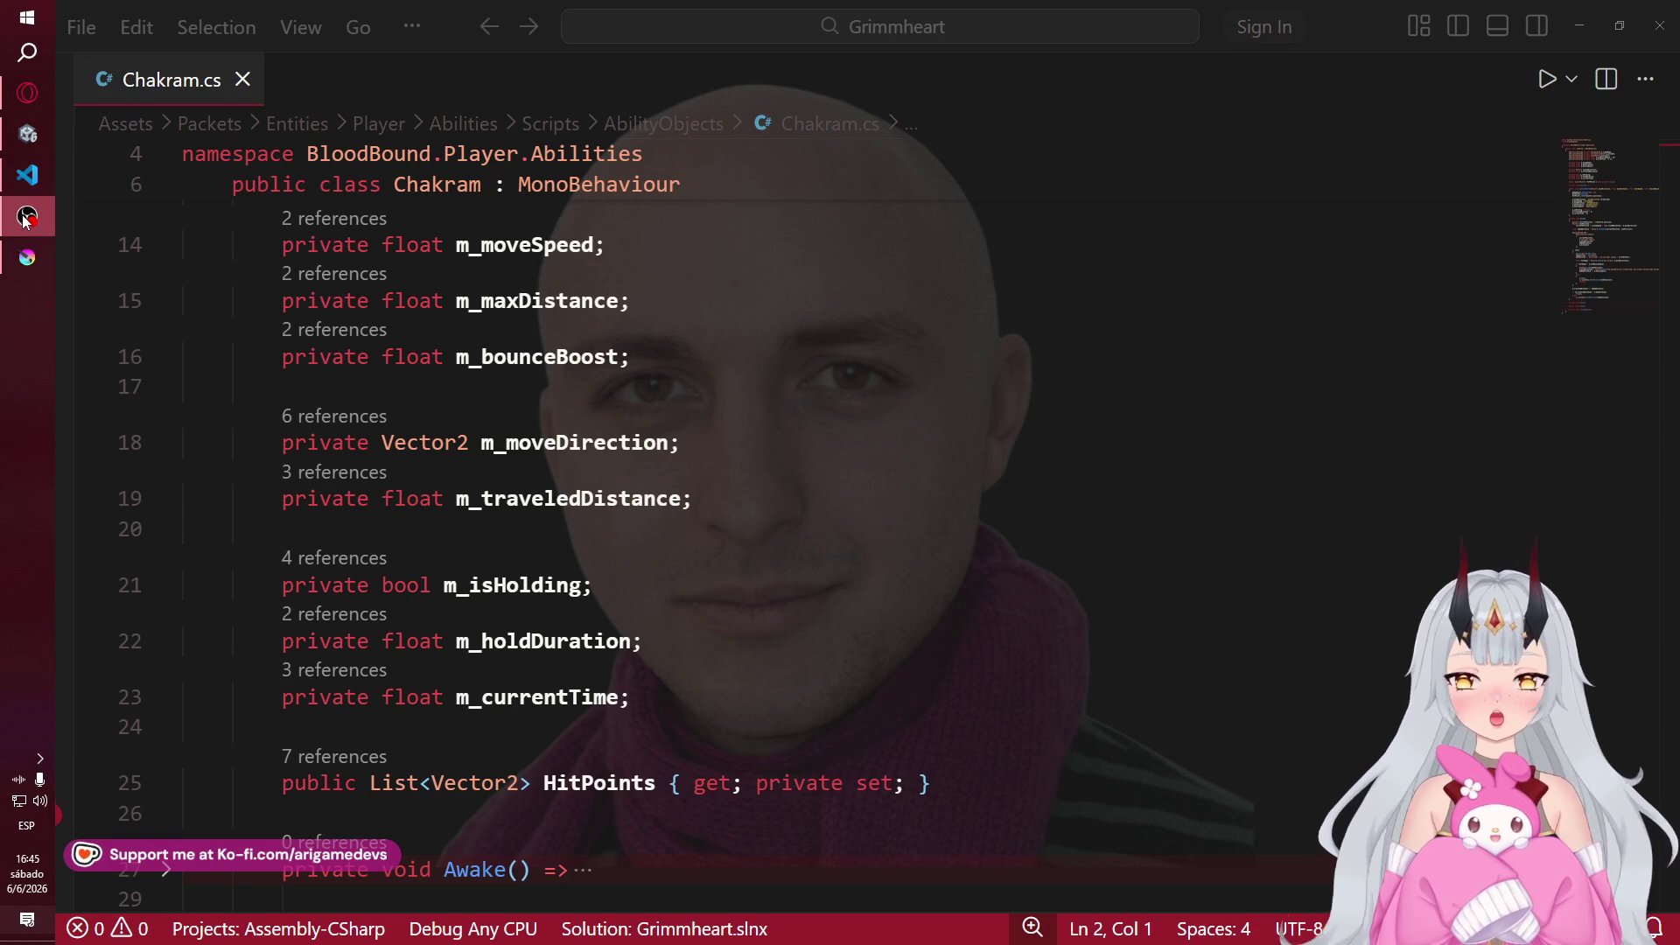
left_click(42, 263)
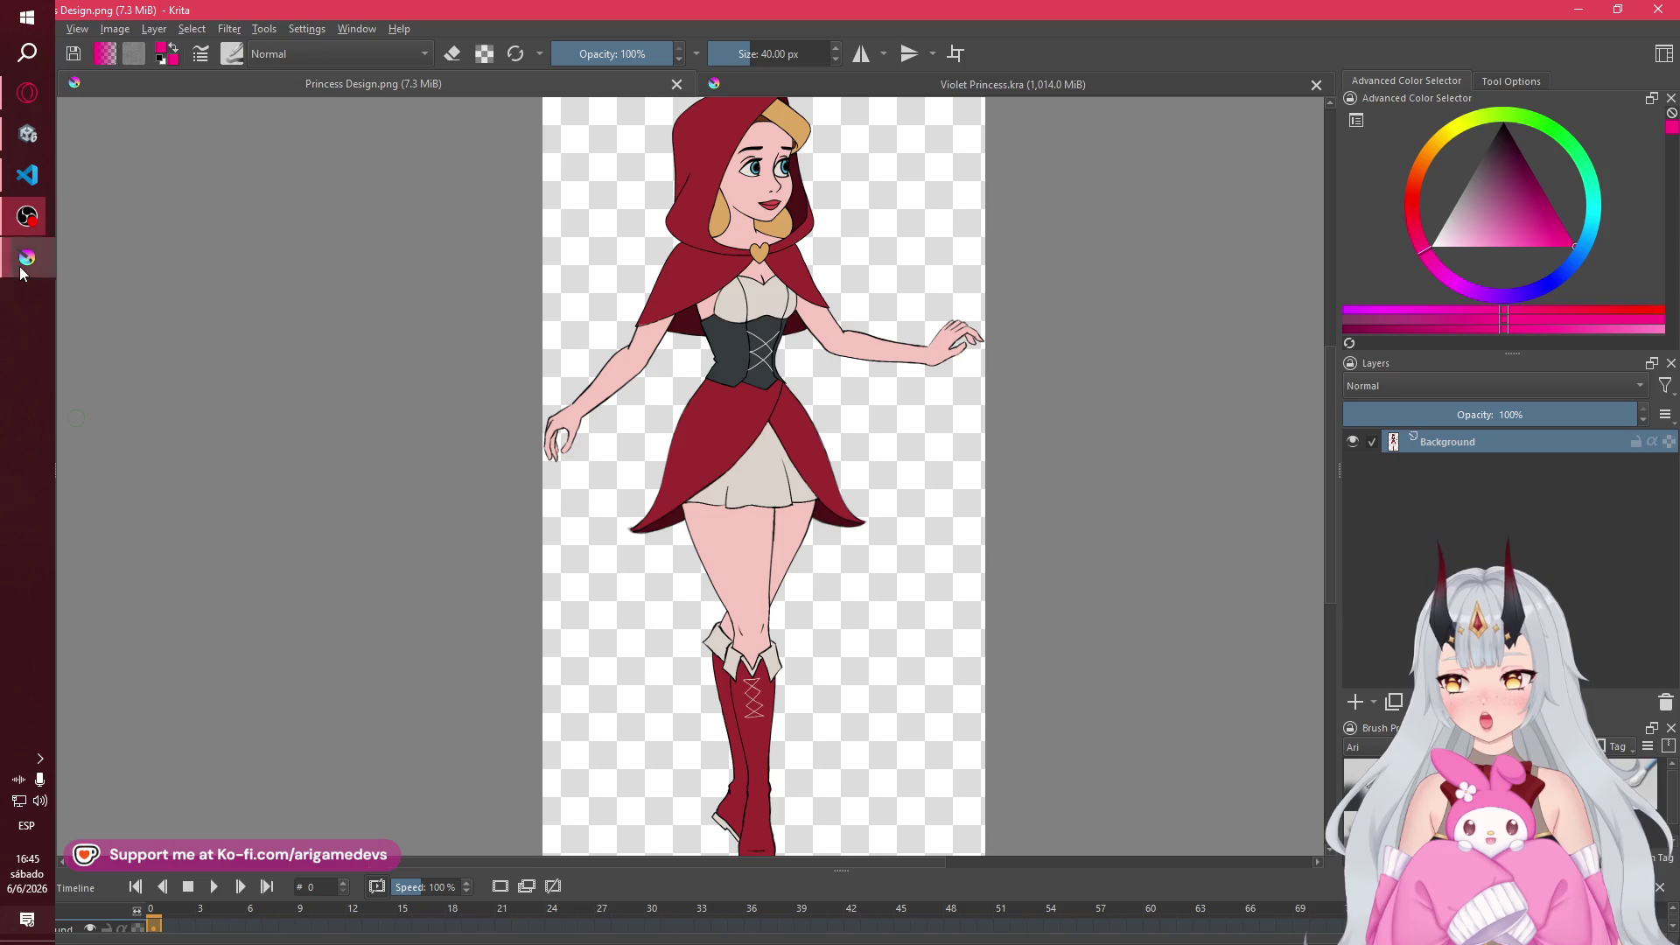
scroll(870, 505, "down", 2)
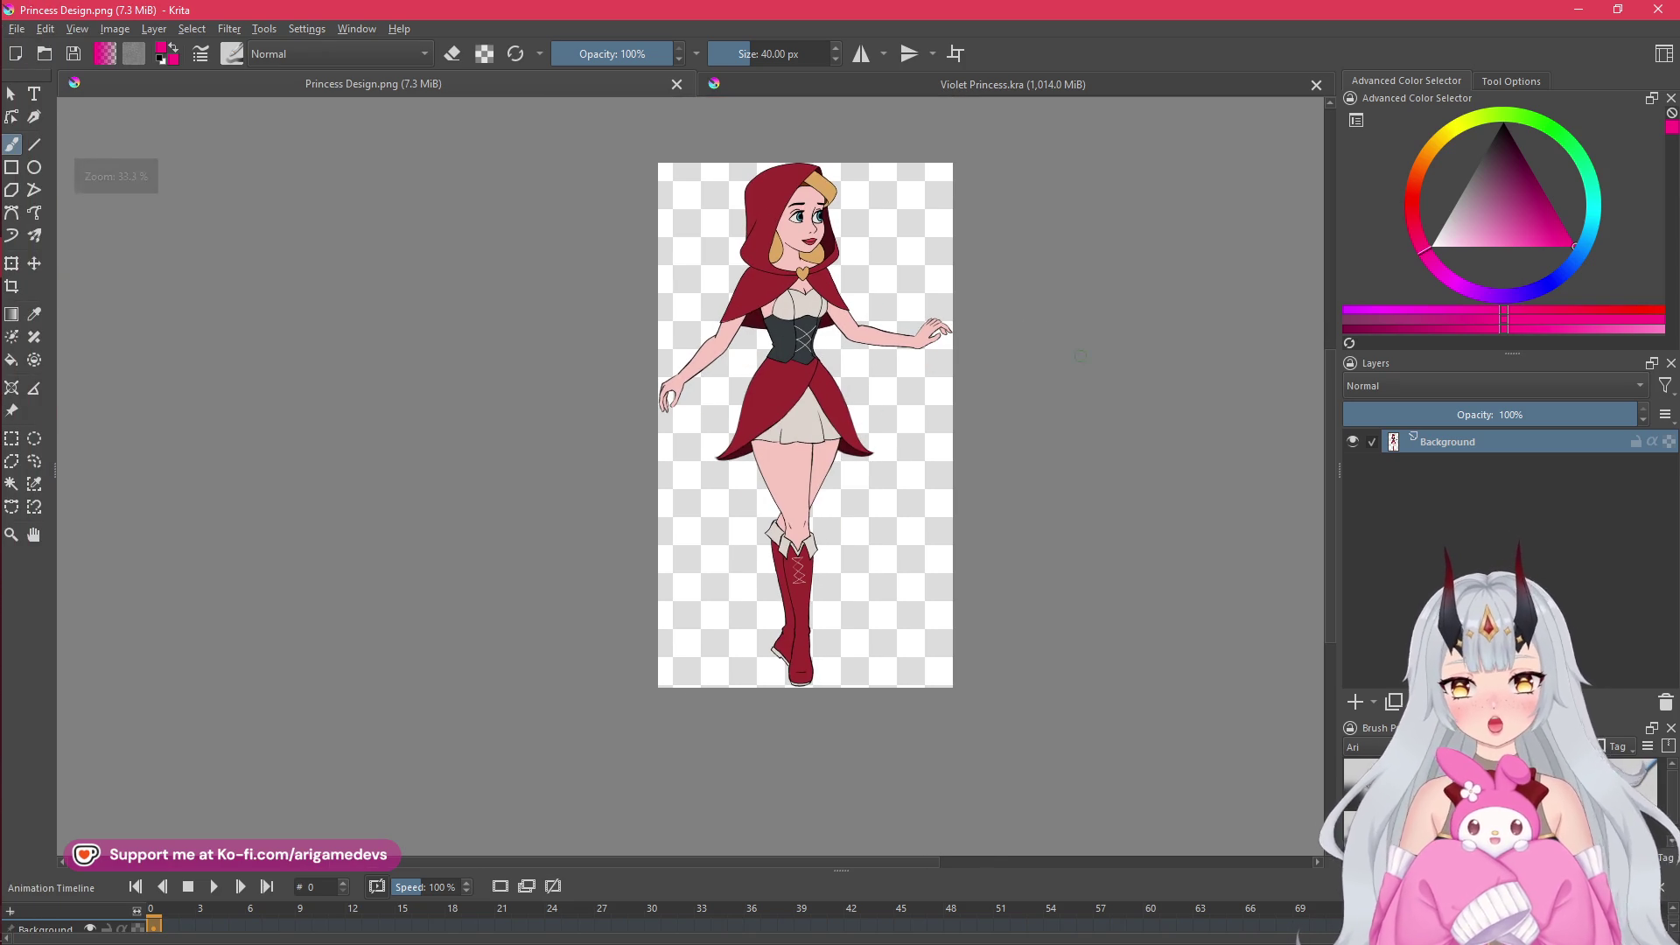
scroll(1046, 404, "up", 3)
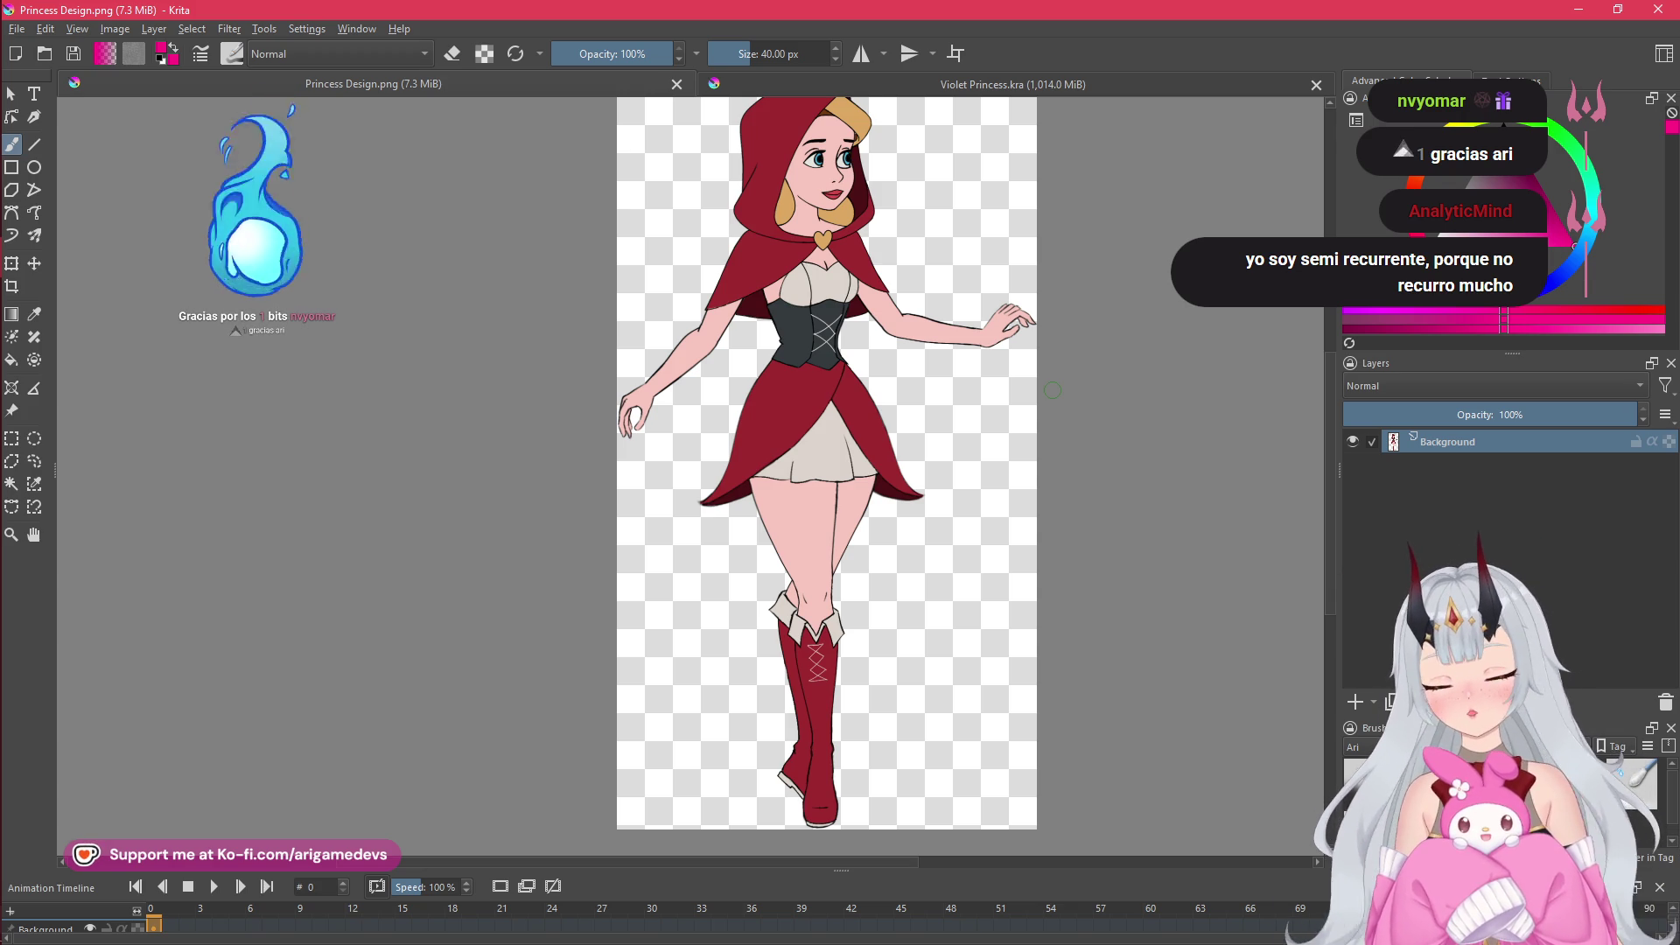
mouse_move(3, 262)
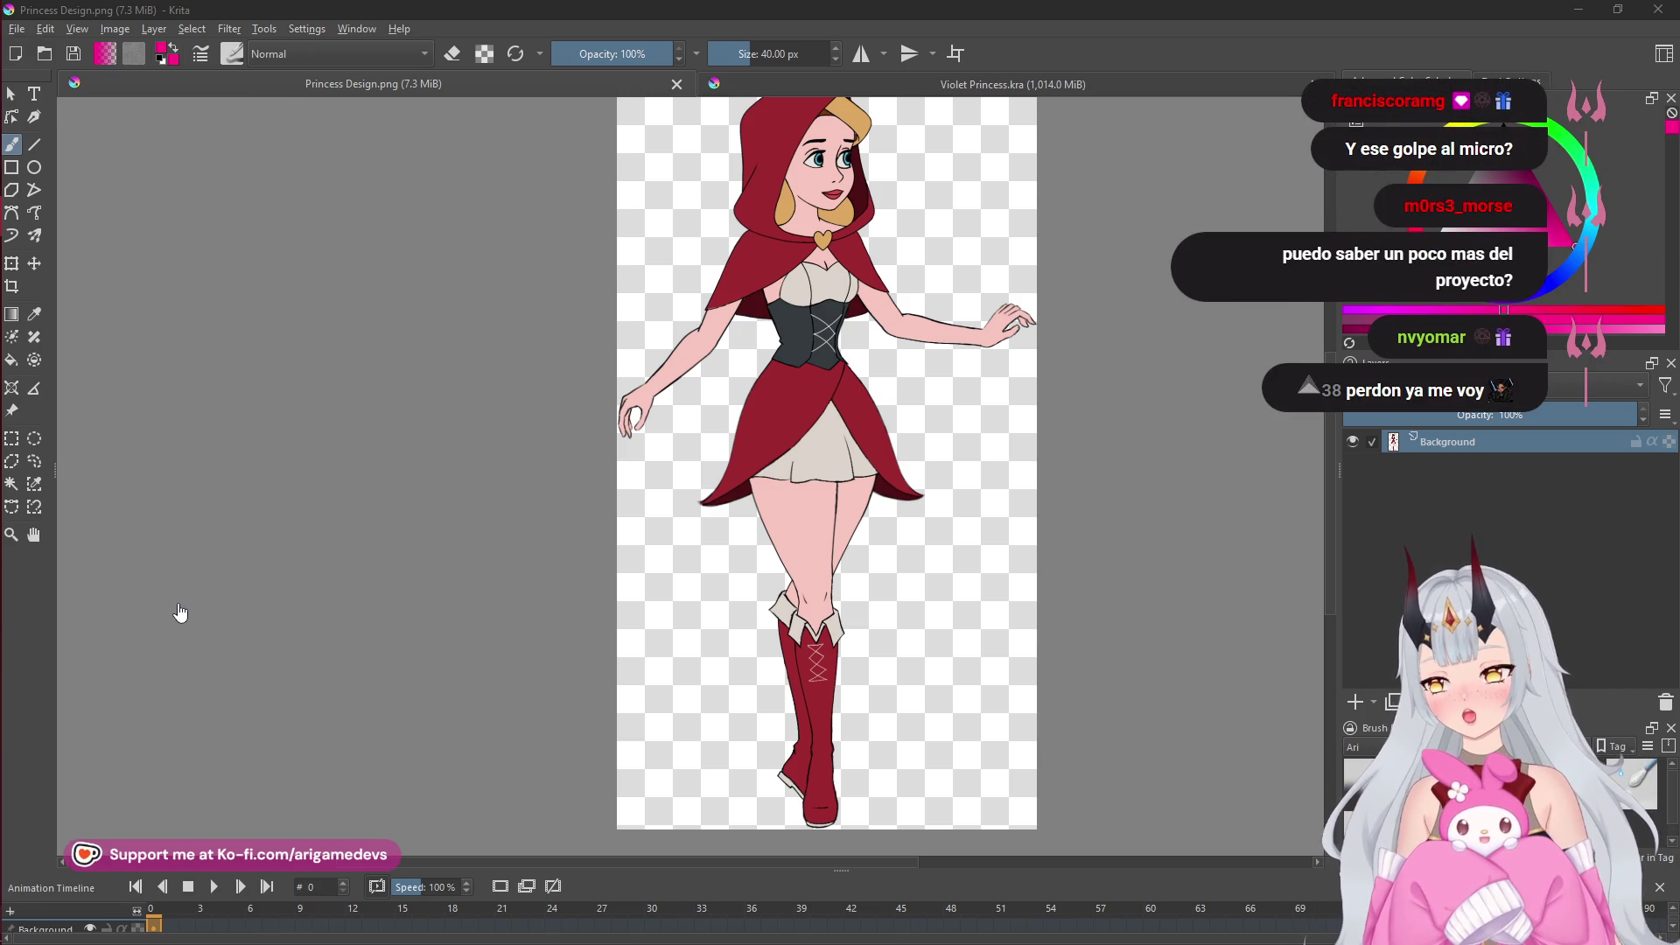
mouse_move(4, 230)
left_click_drag(27, 133, 19, 252)
- Close Unity's Sprite Editor for the Grimmheart title, enter Play mode, then return to Krita
left_click(27, 254)
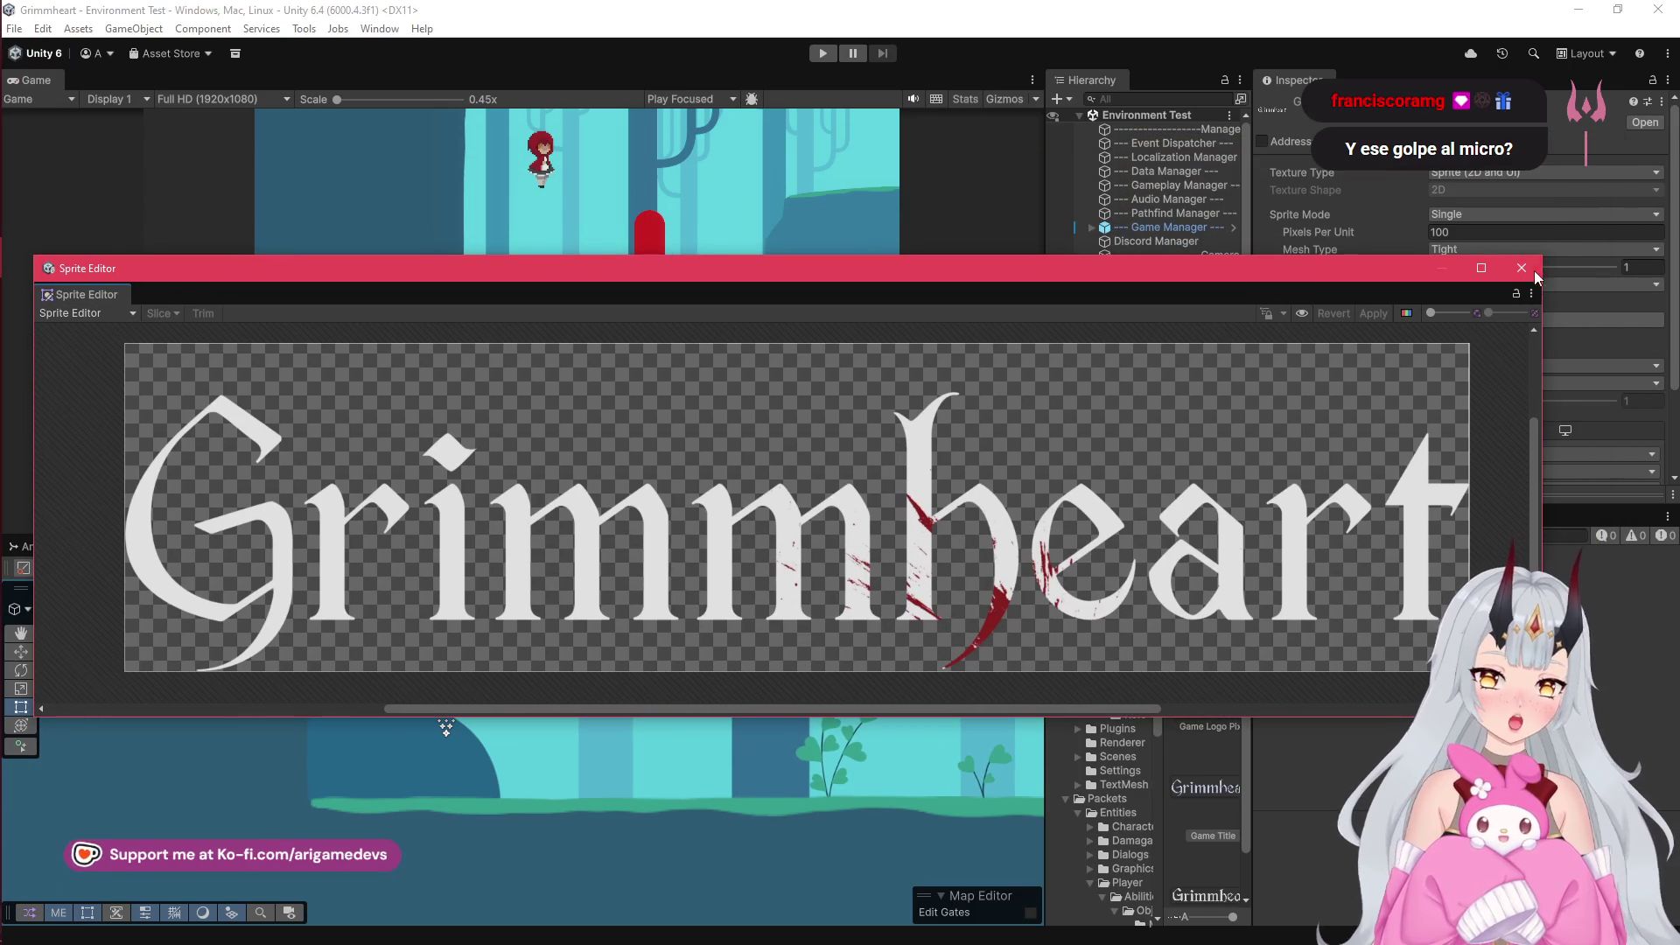
left_click(1105, 315)
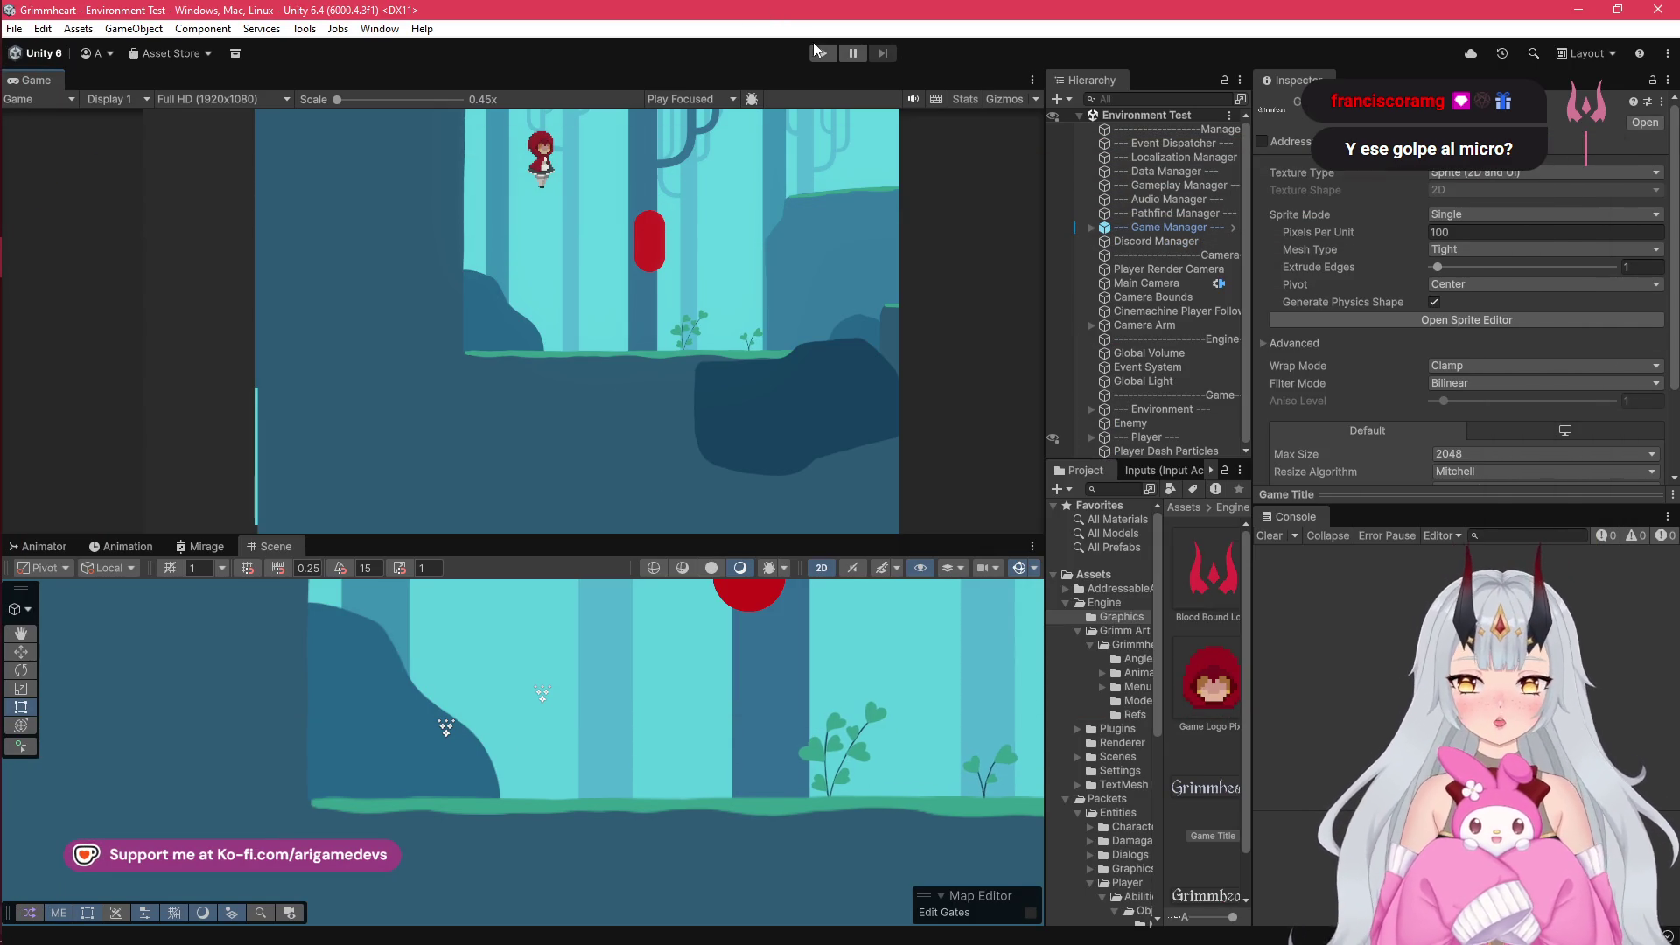
left_click(822, 54)
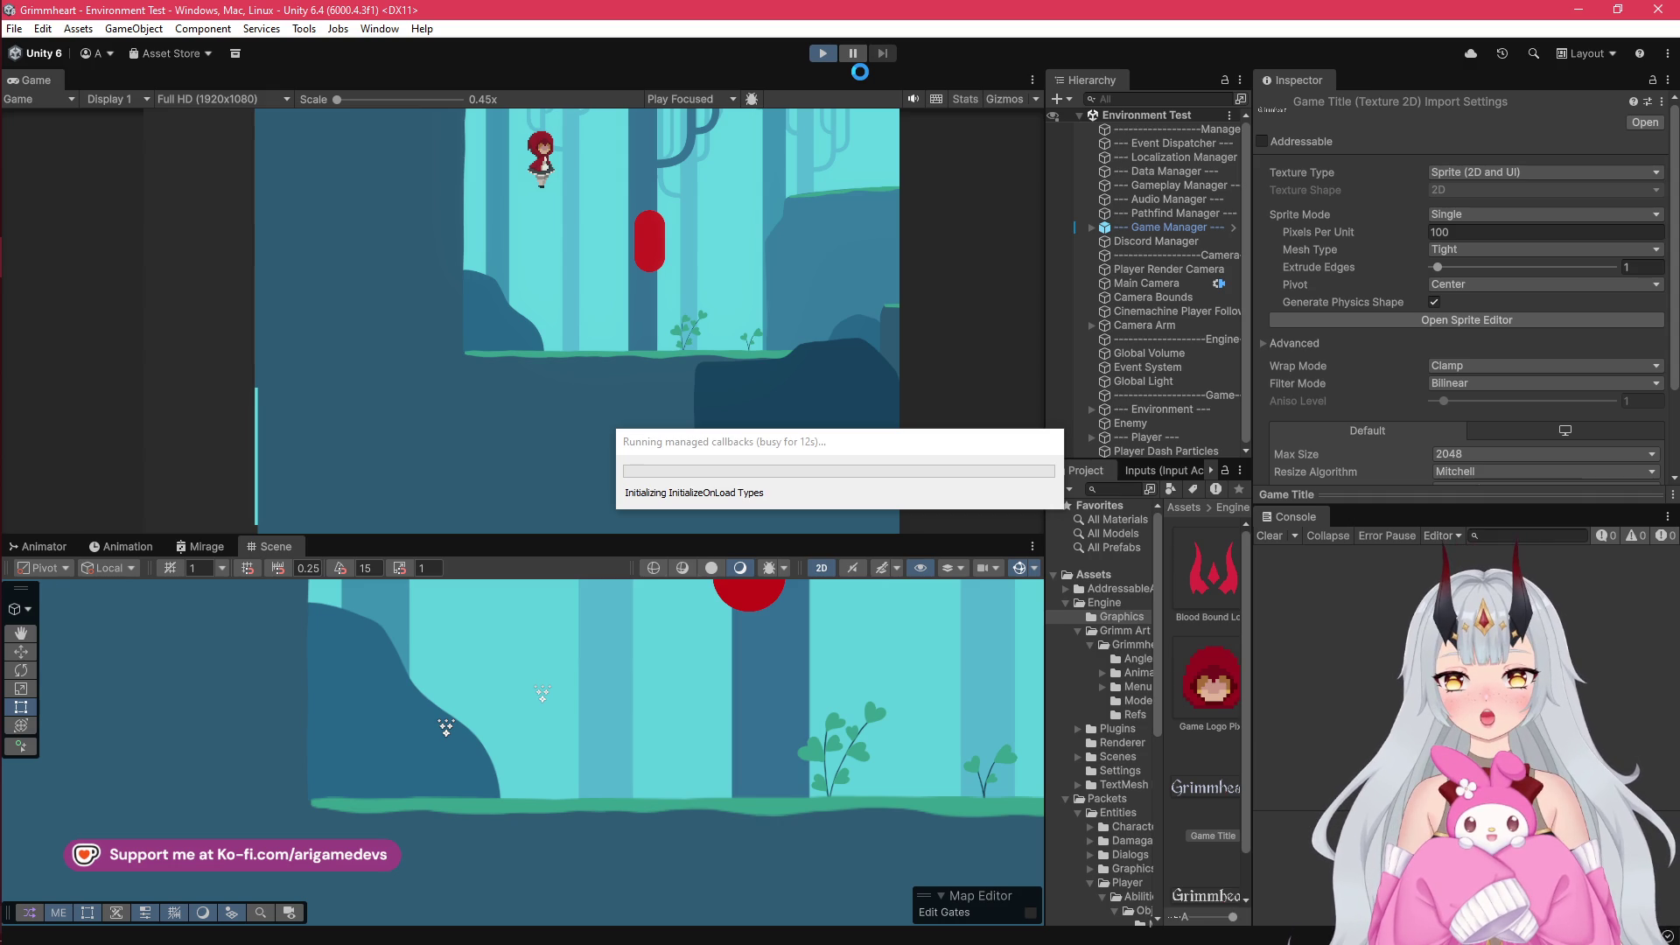
mouse_move(4, 184)
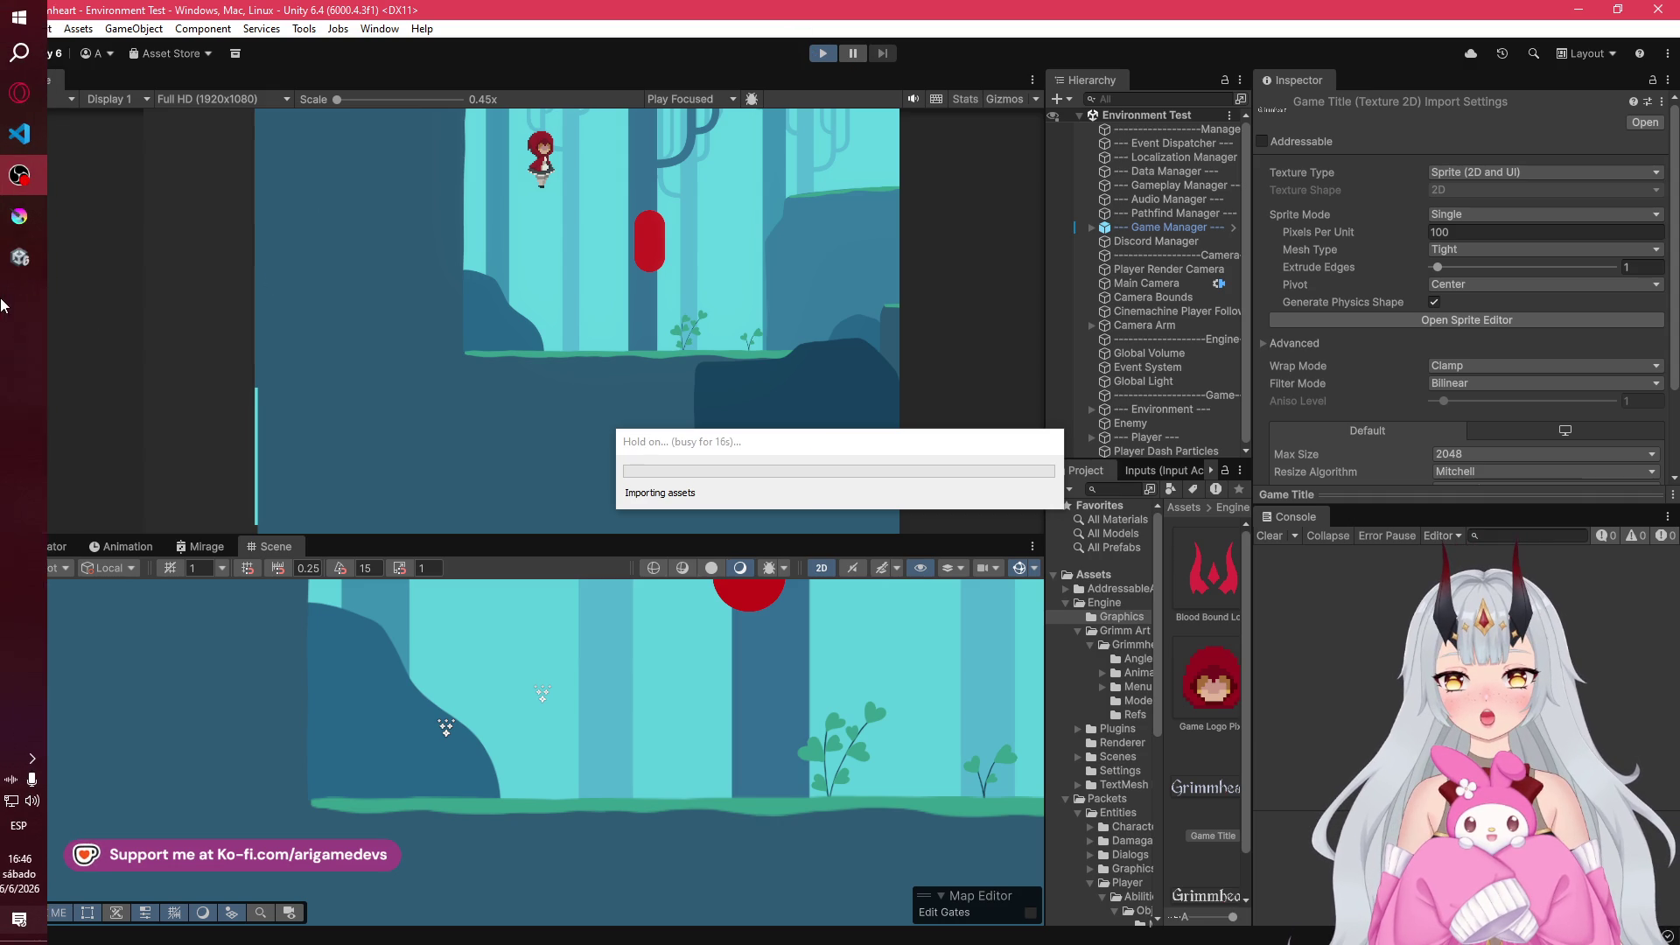
left_click(30, 222)
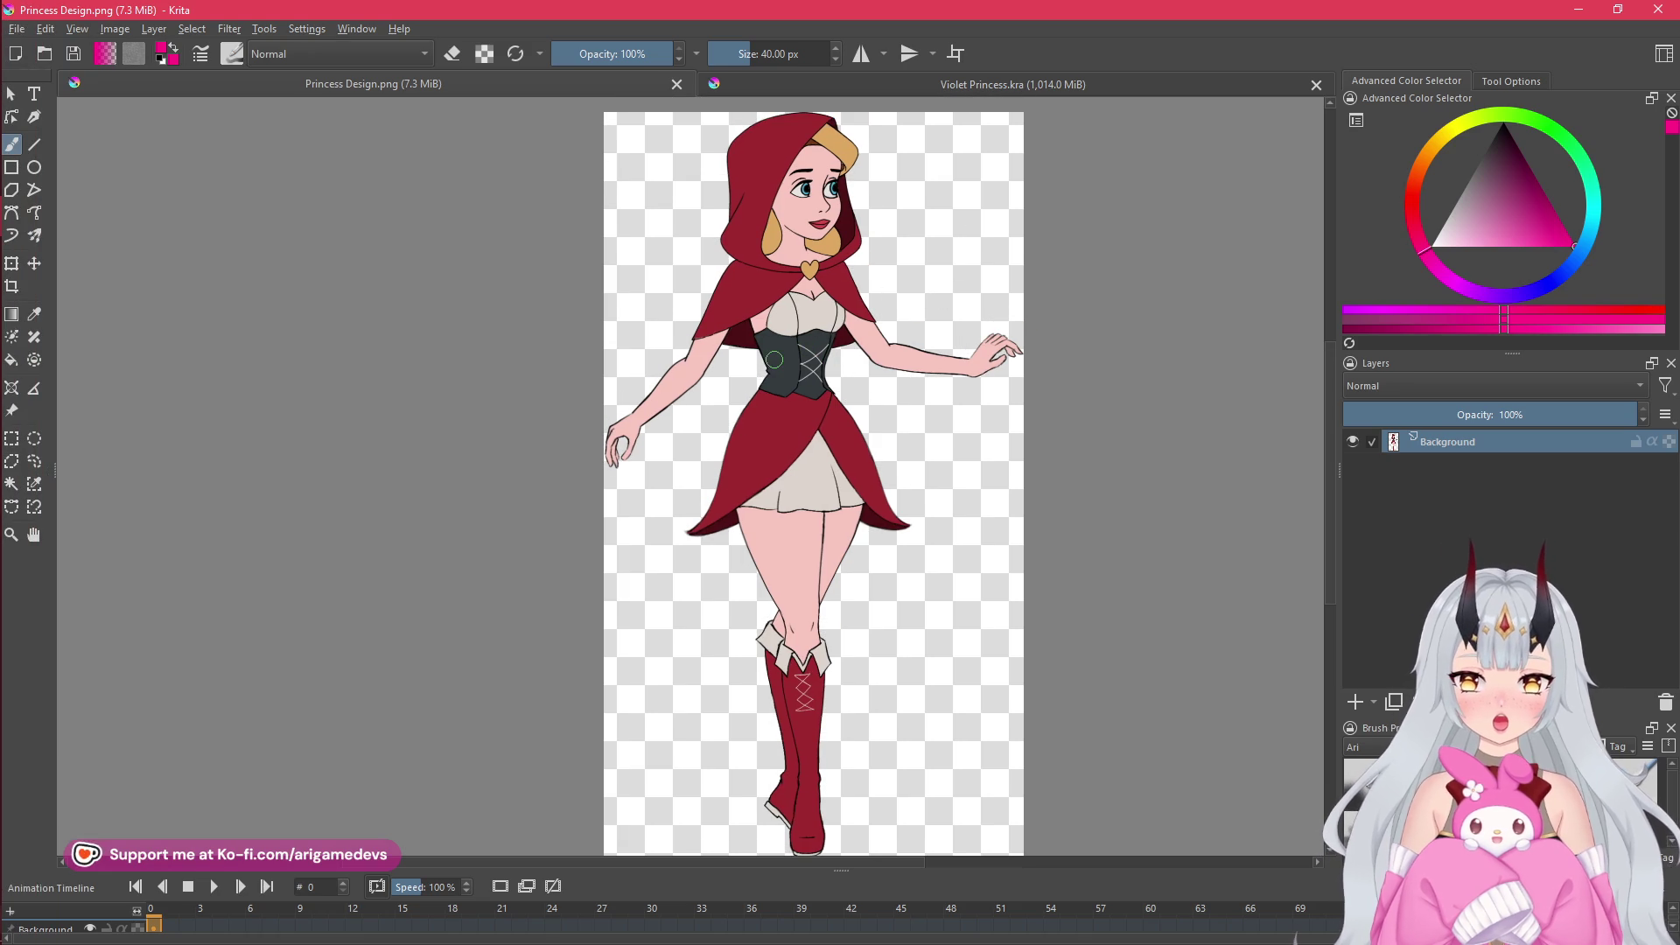
mouse_move(2, 347)
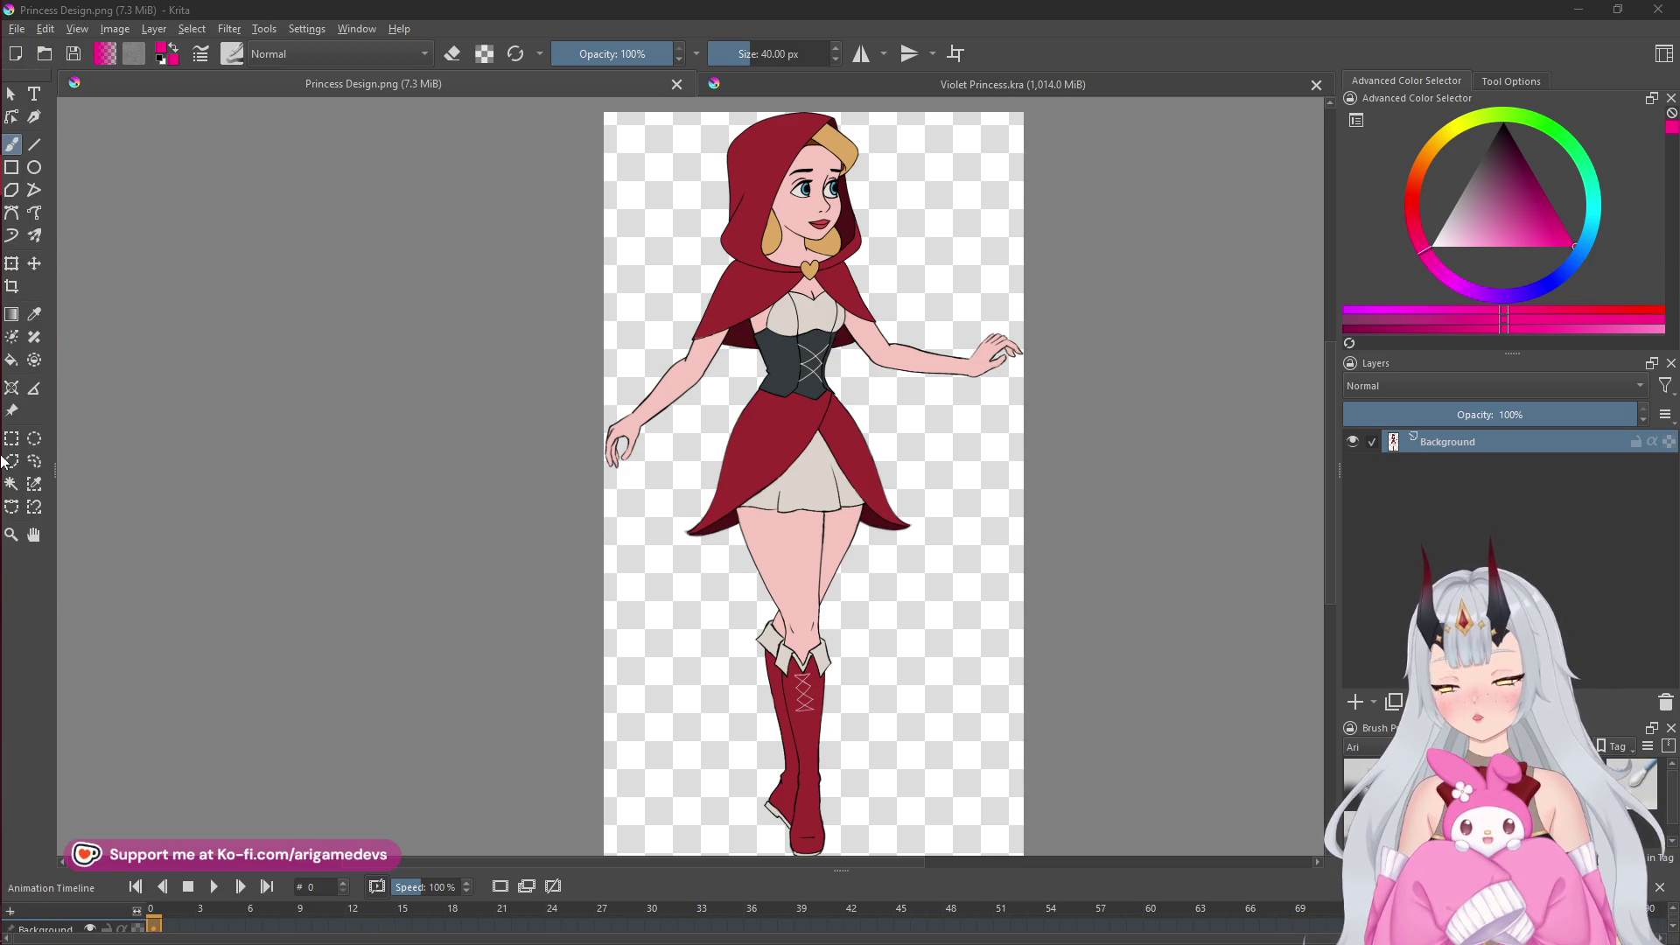
mouse_move(3, 461)
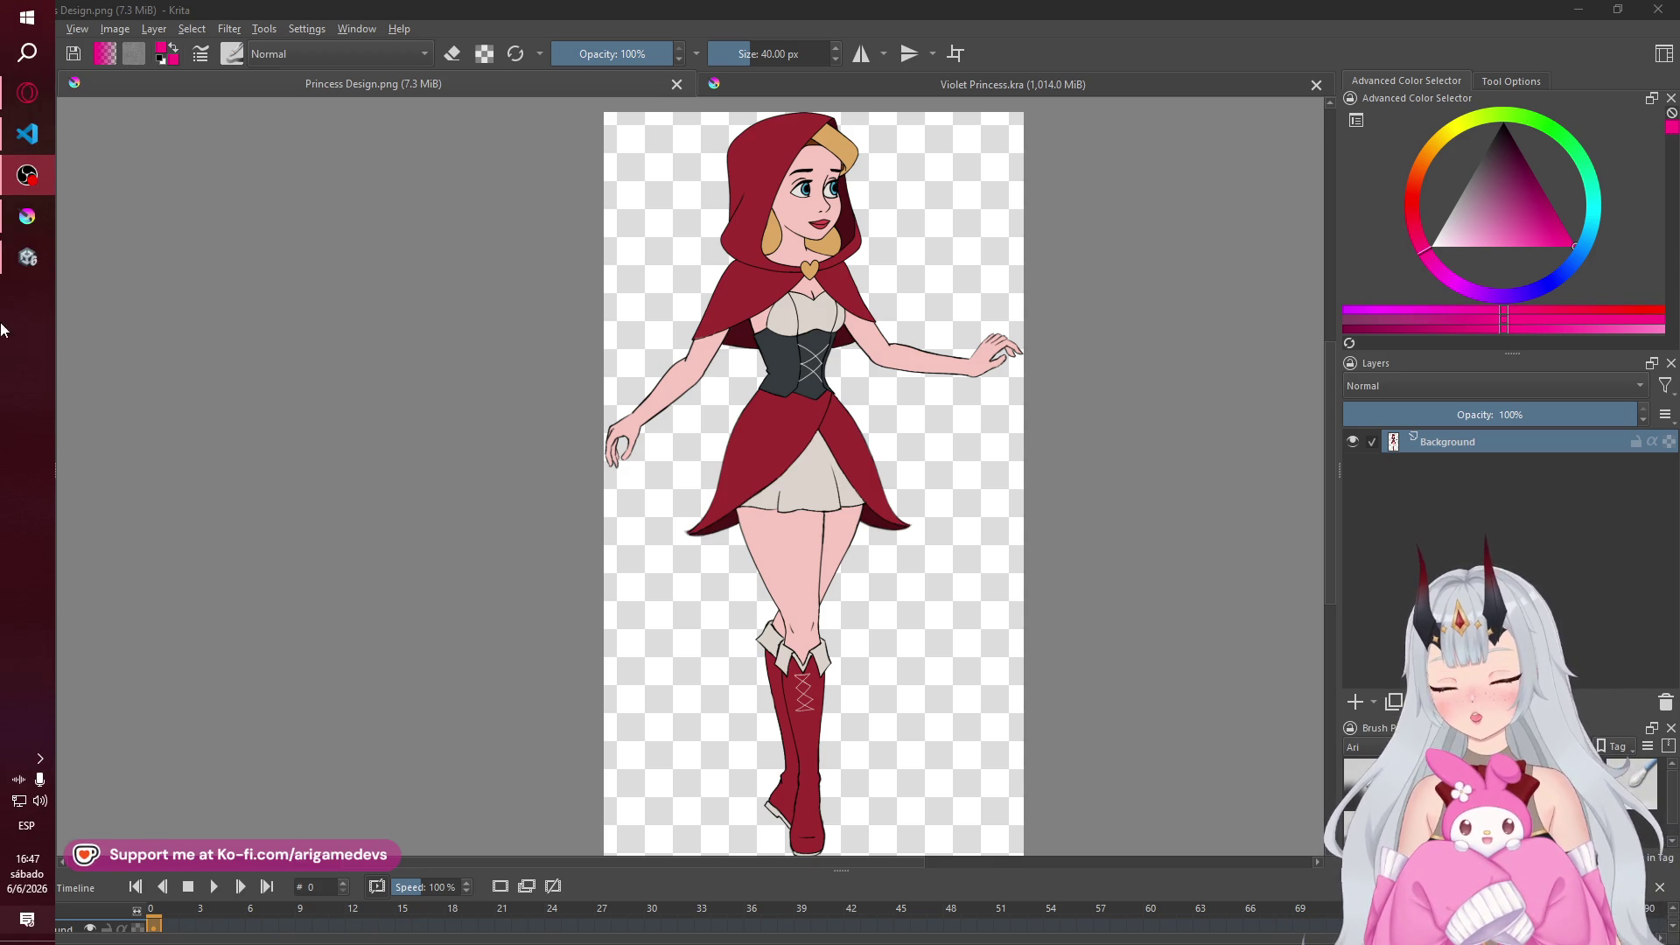
- In Unity, run the heroine left and right, jumping up and down between the ledges
left_click(25, 262)
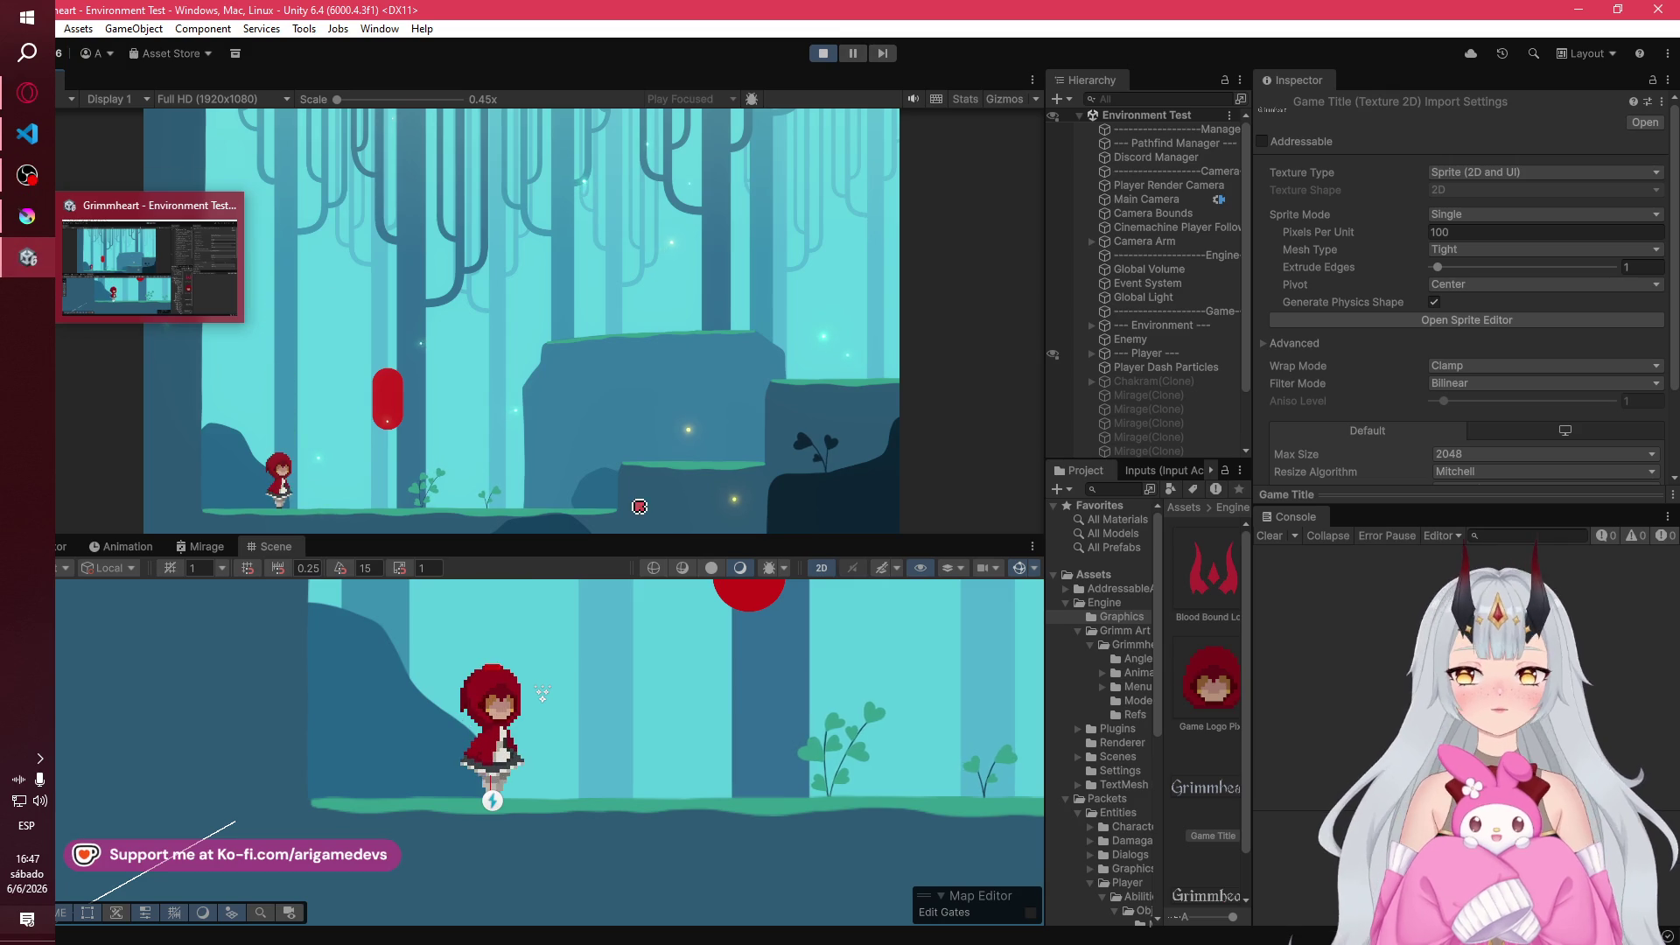
key("d")
key("space")
key("a")
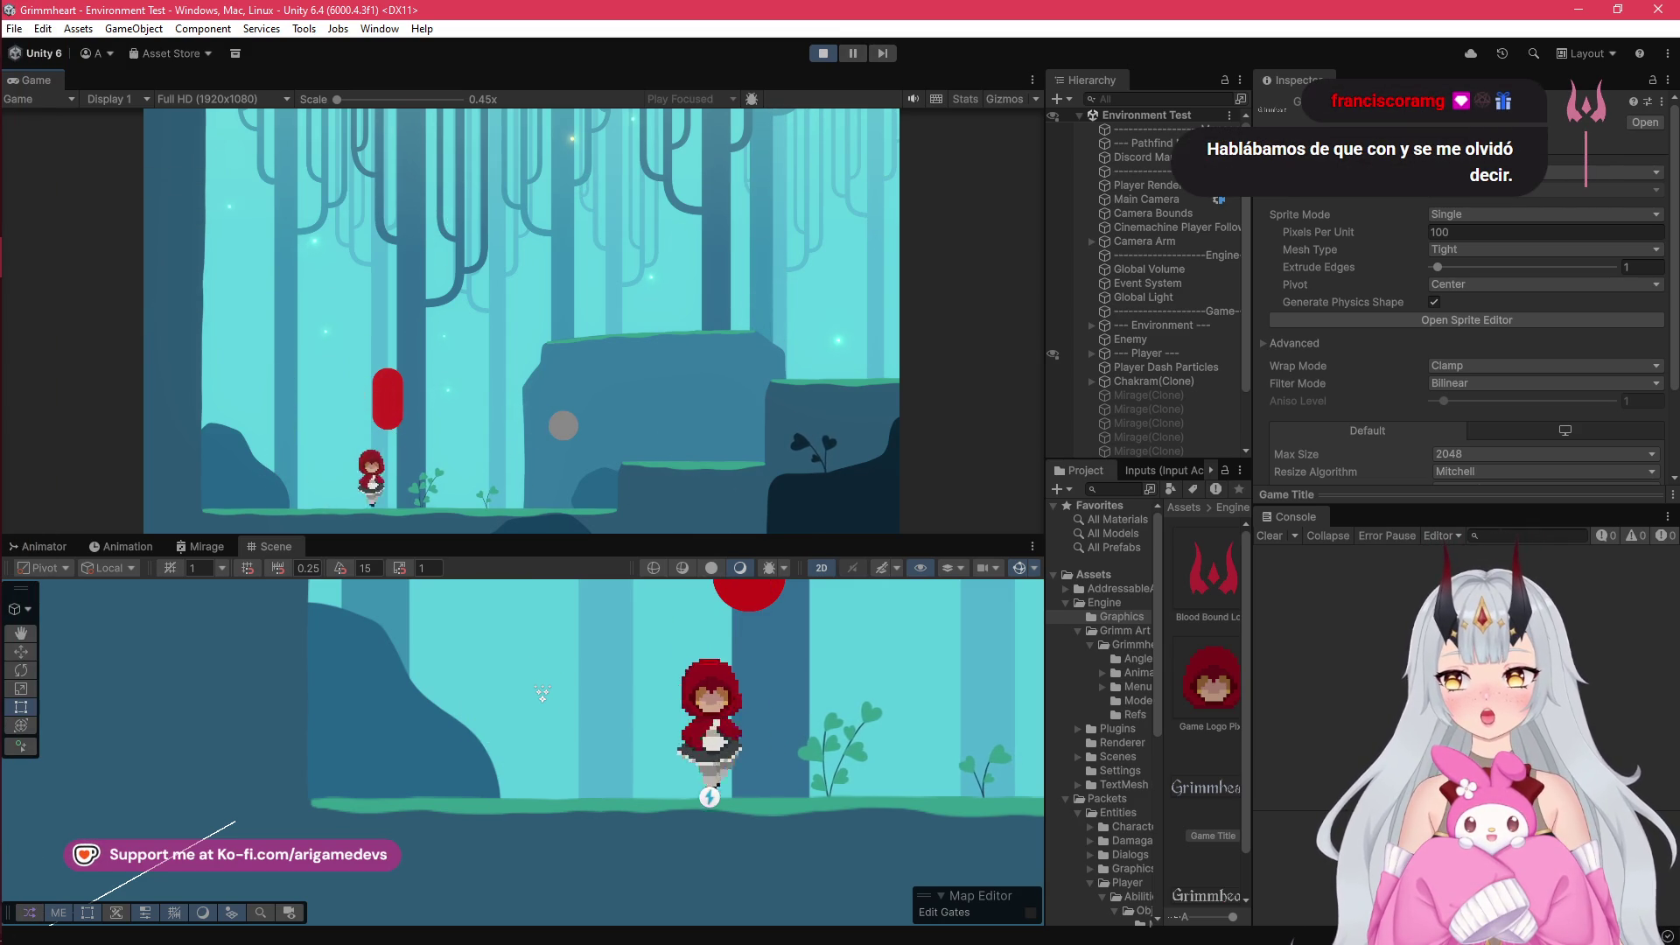
key("d")
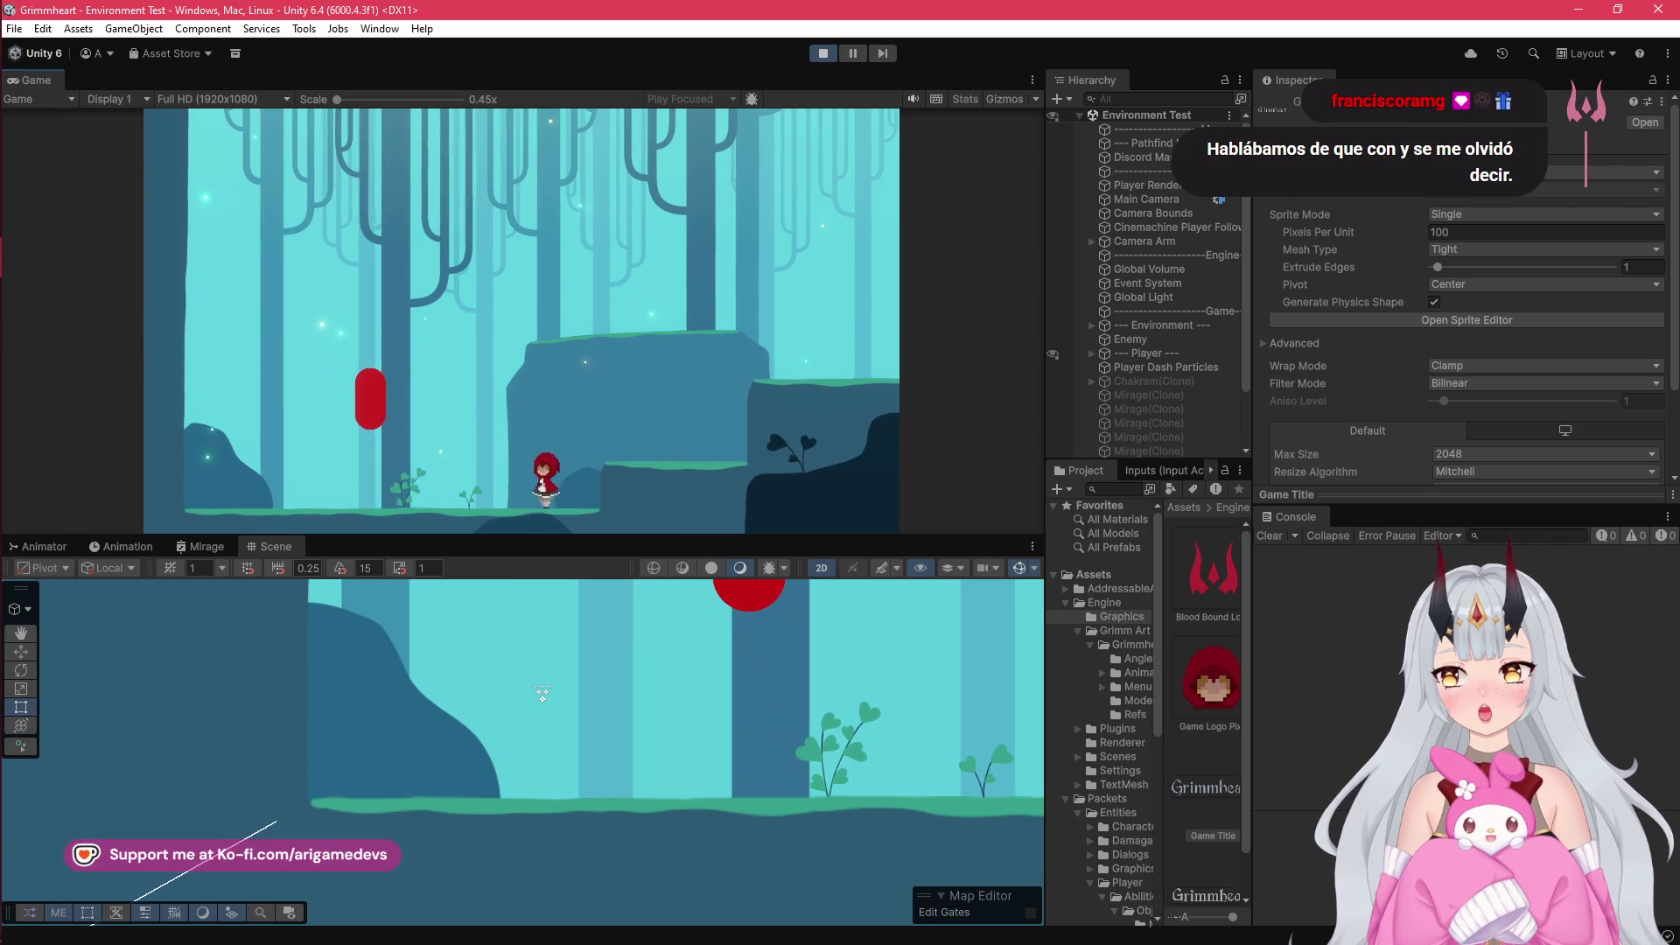
key("space")
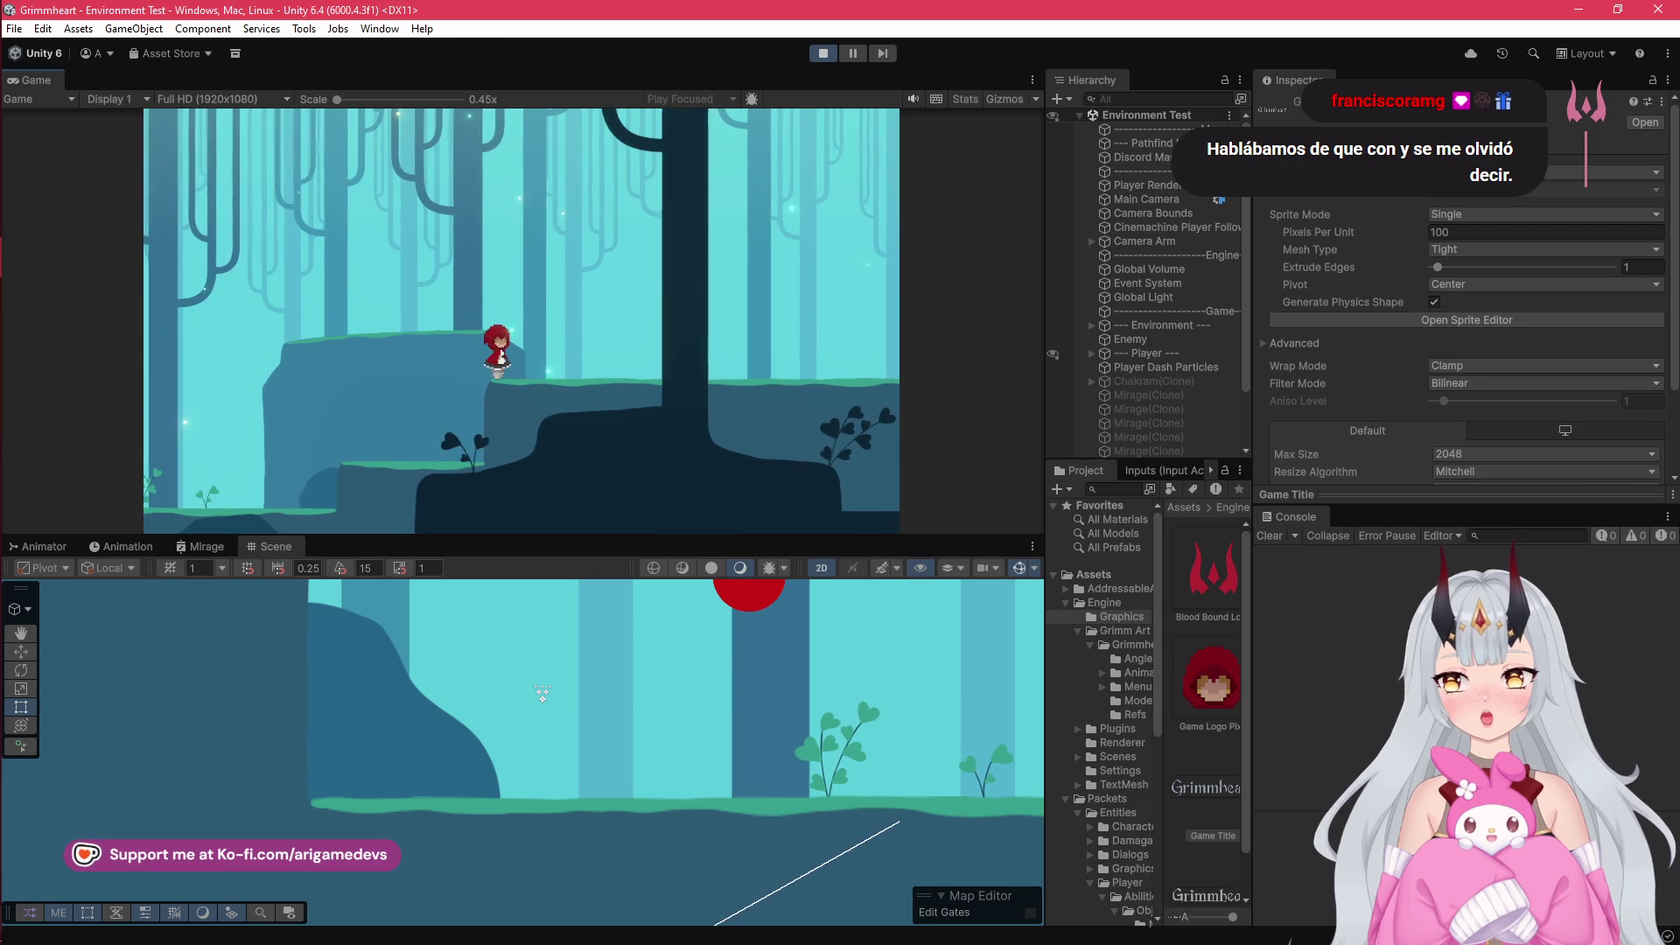
key("a")
key("a")
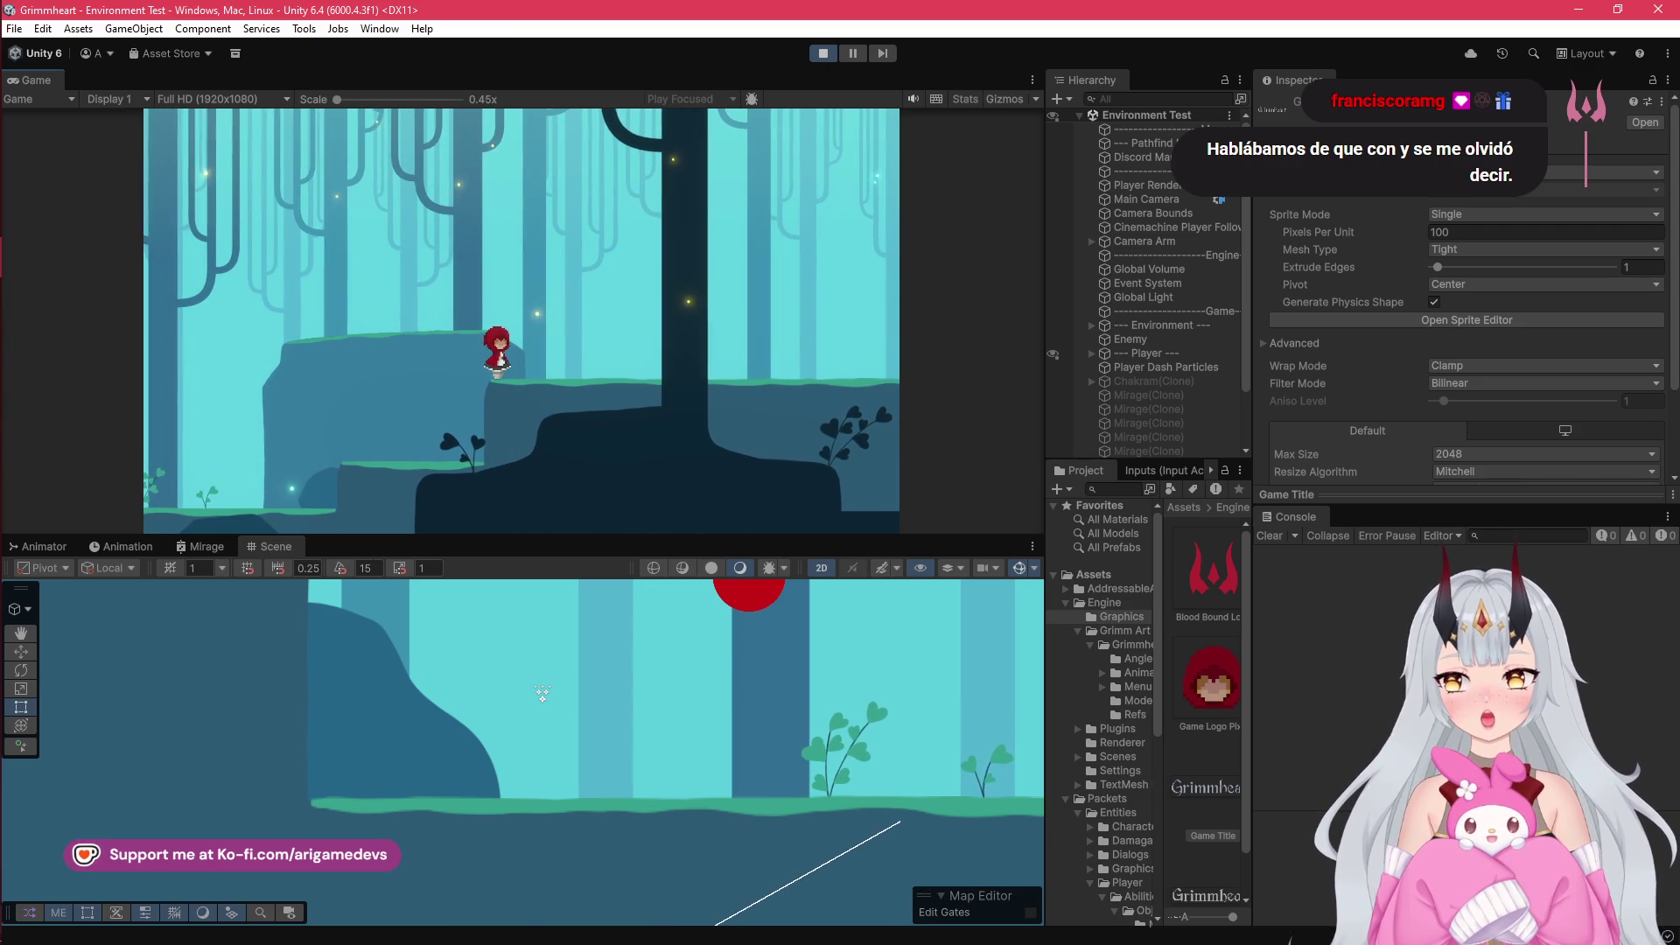
key("a")
key("space")
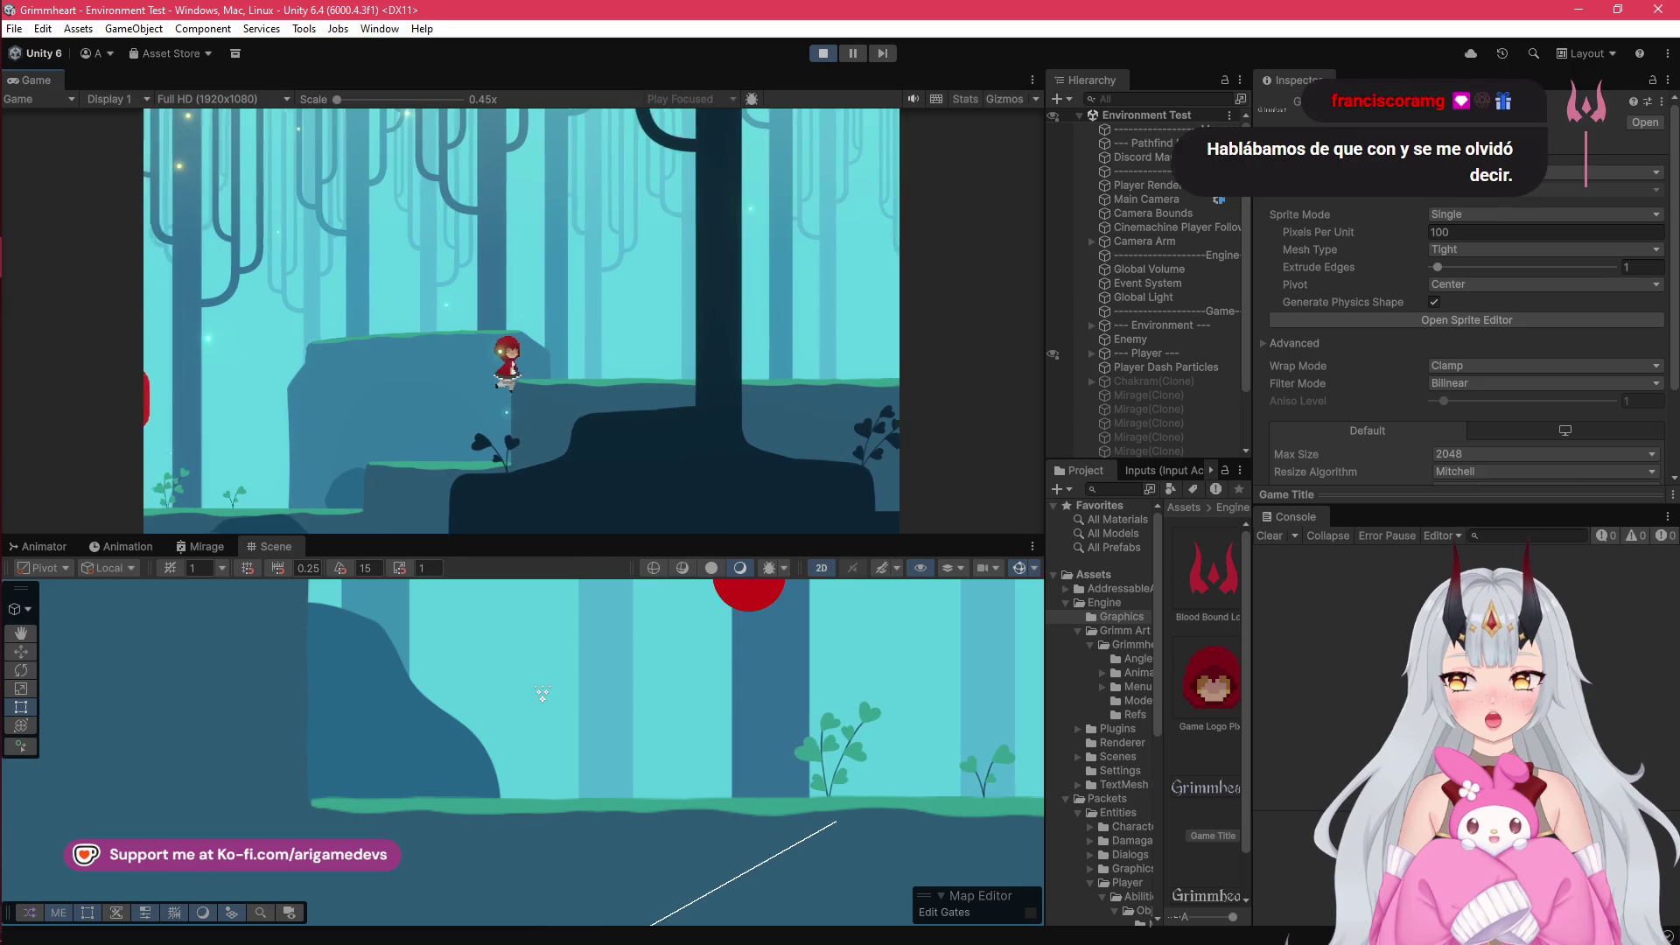
key("space")
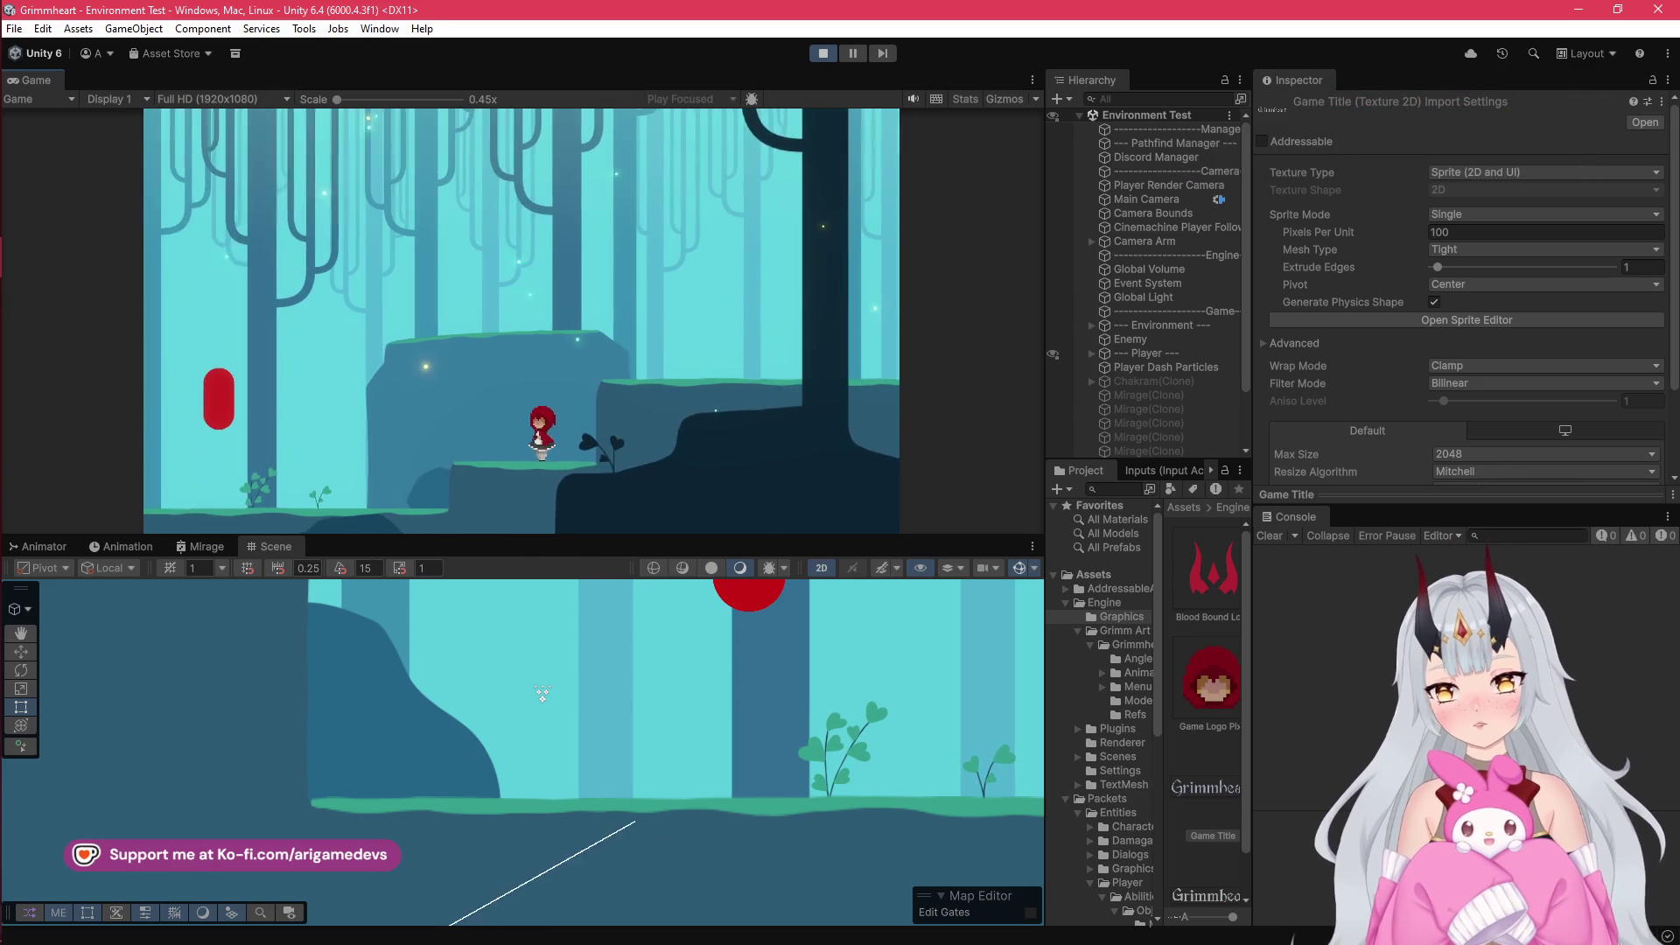
- Dash right, run back and forth past the big tree, and continue into the next area
key("d")
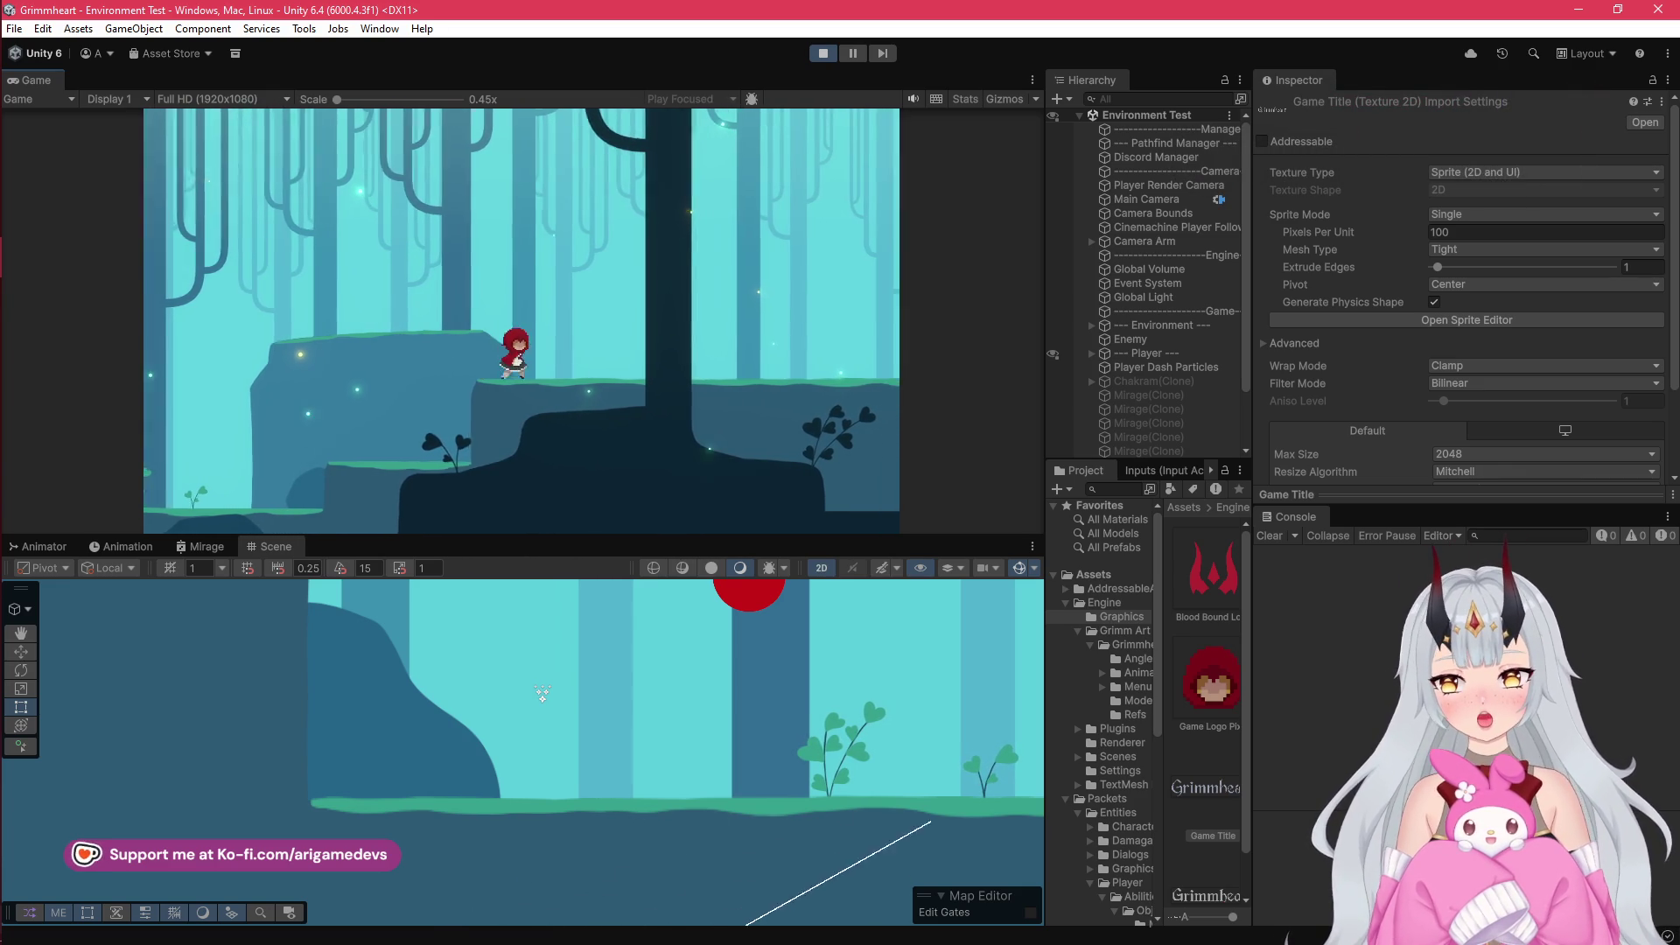
key("shift")
key("a")
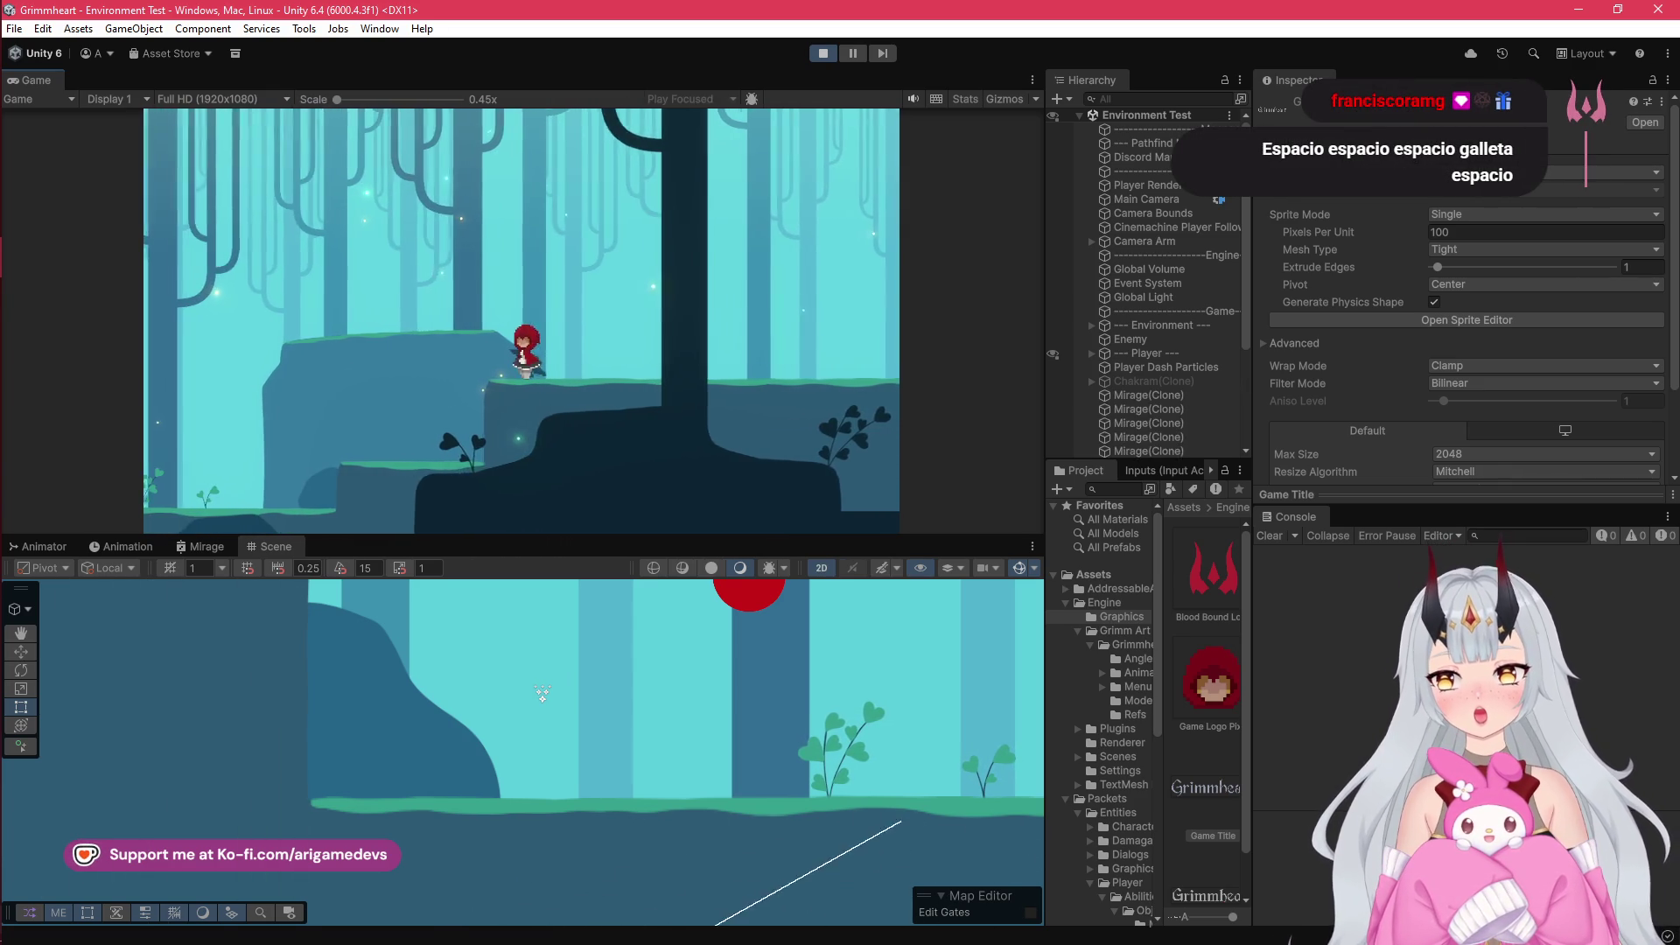
key("d")
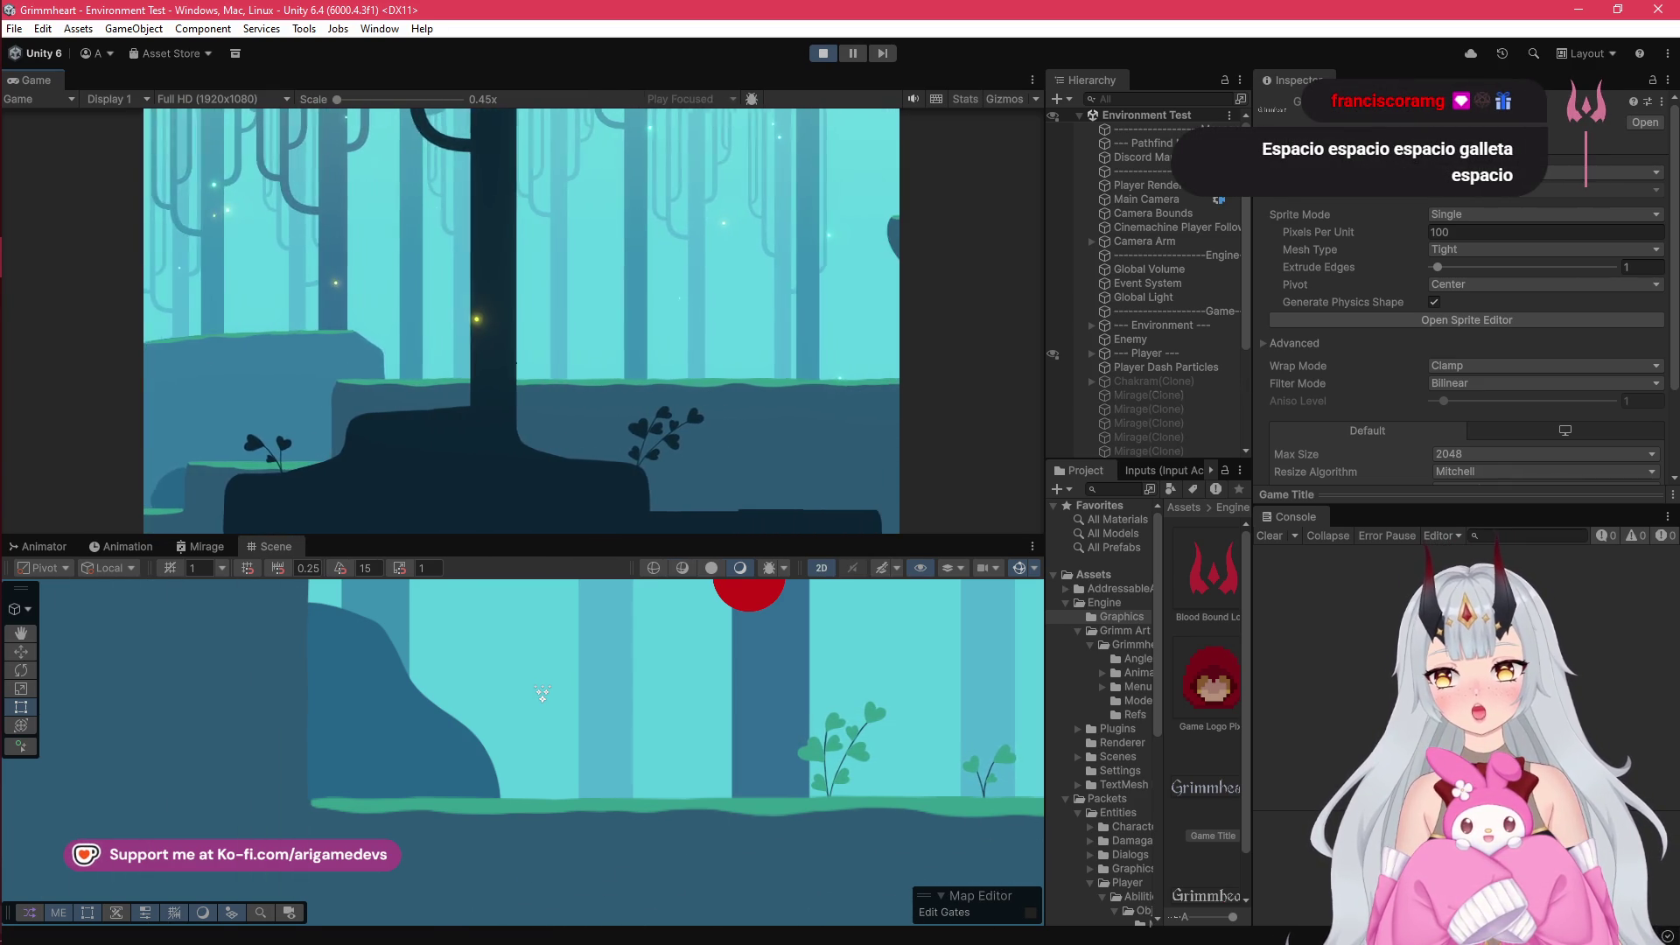
key("a")
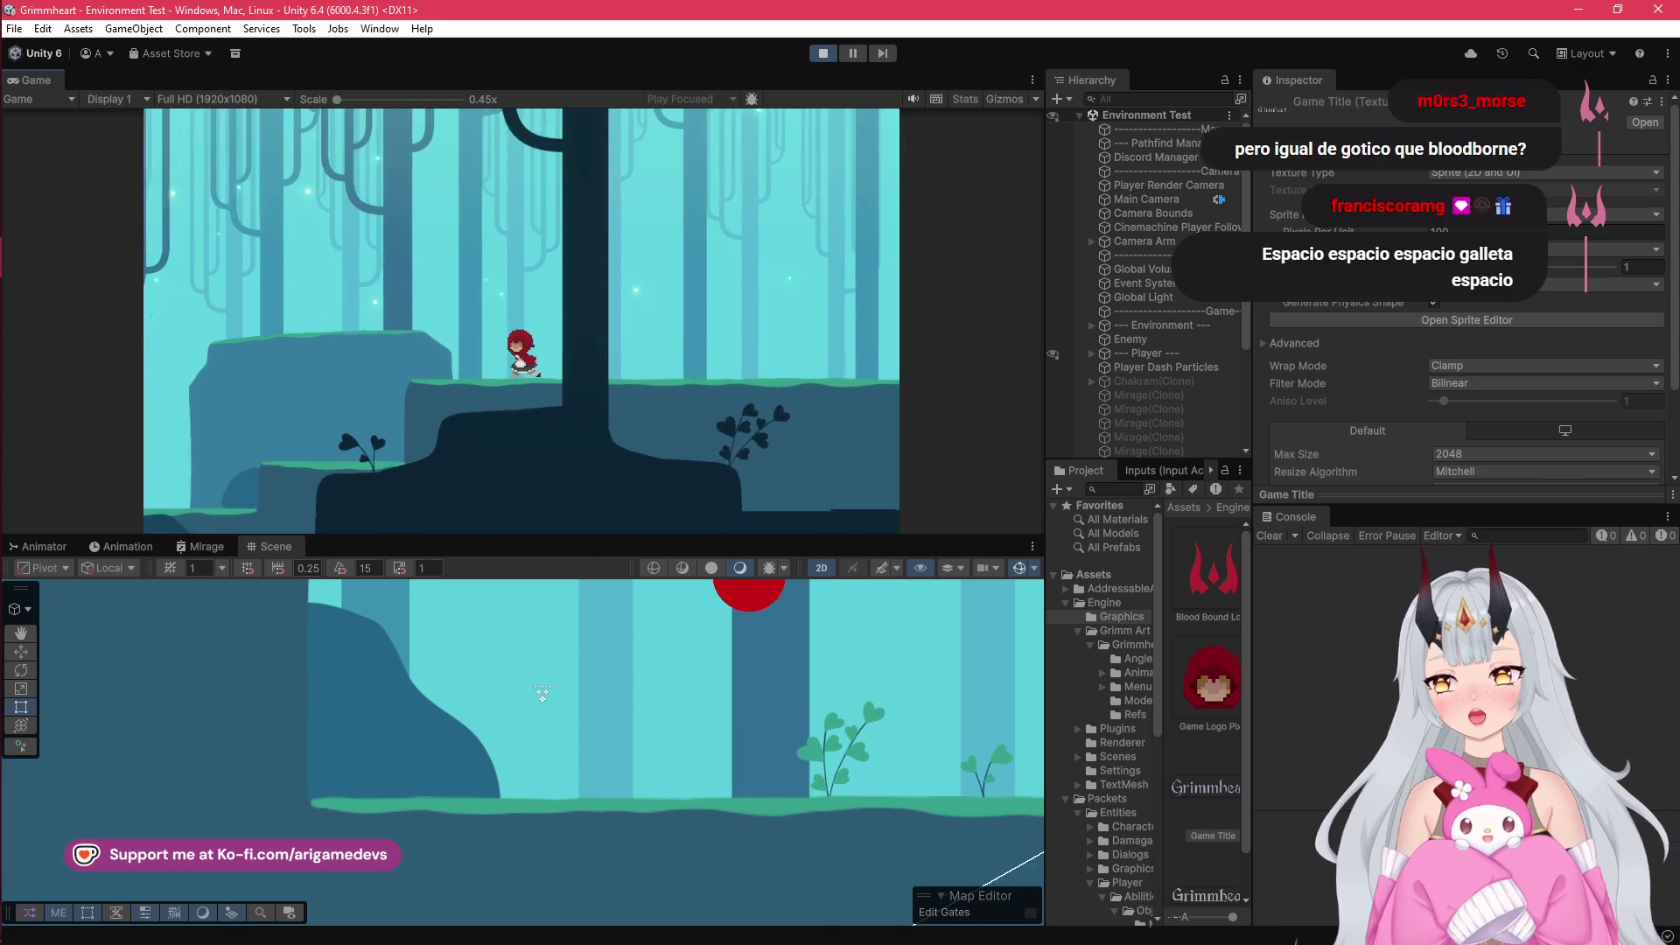
key("a")
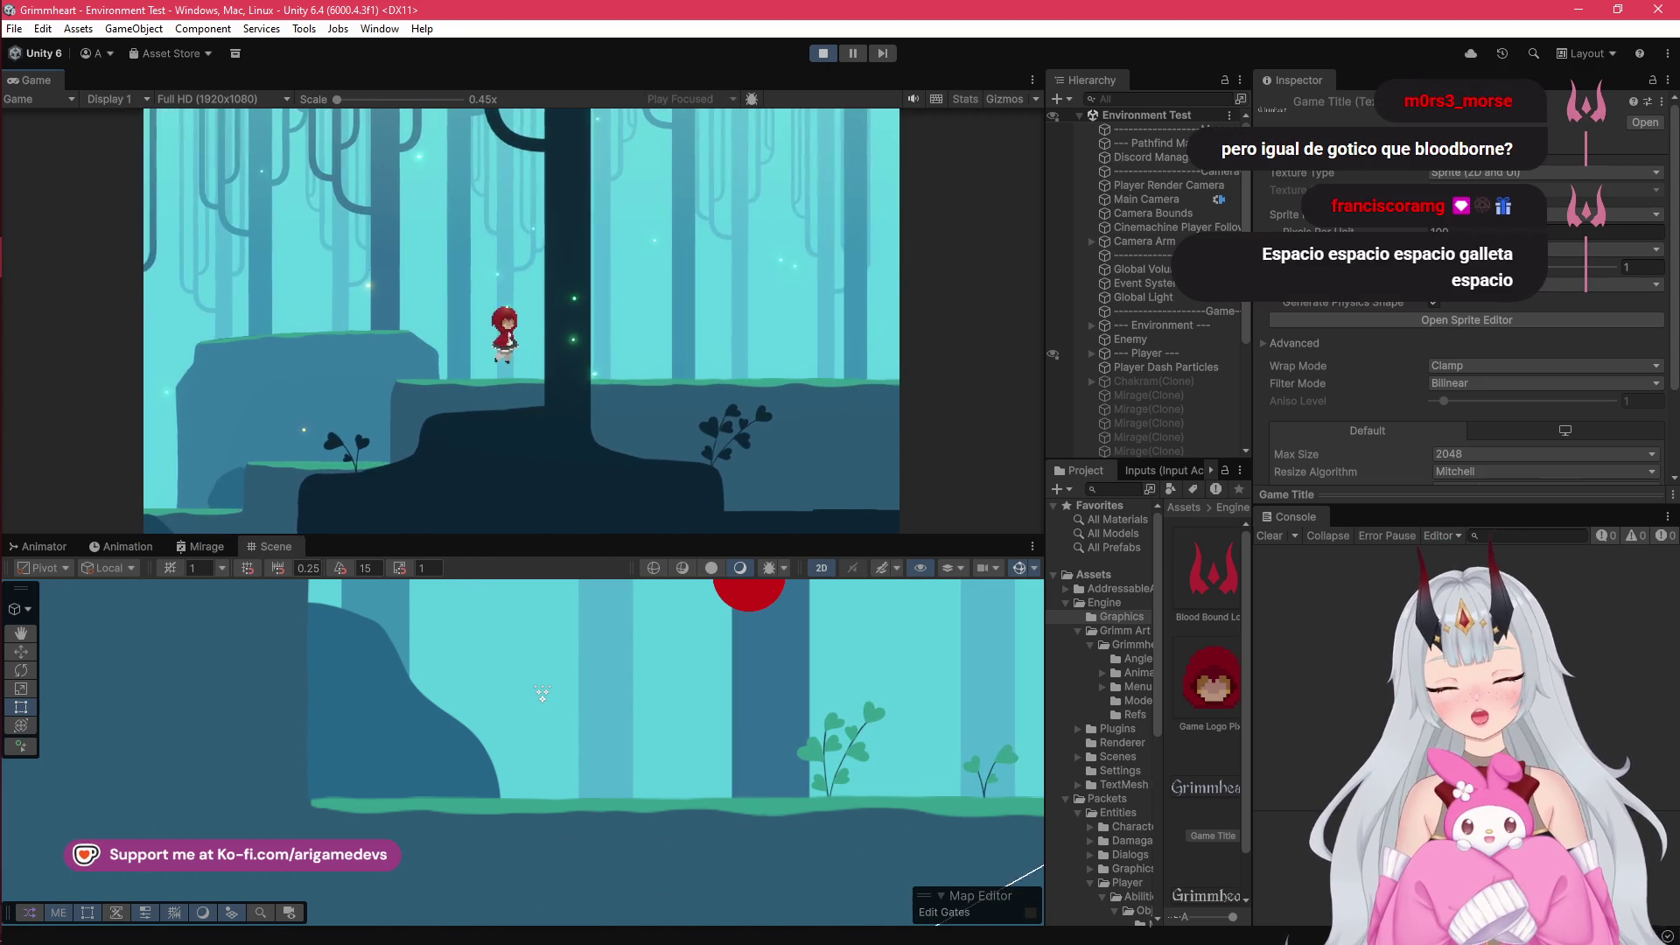
key("d")
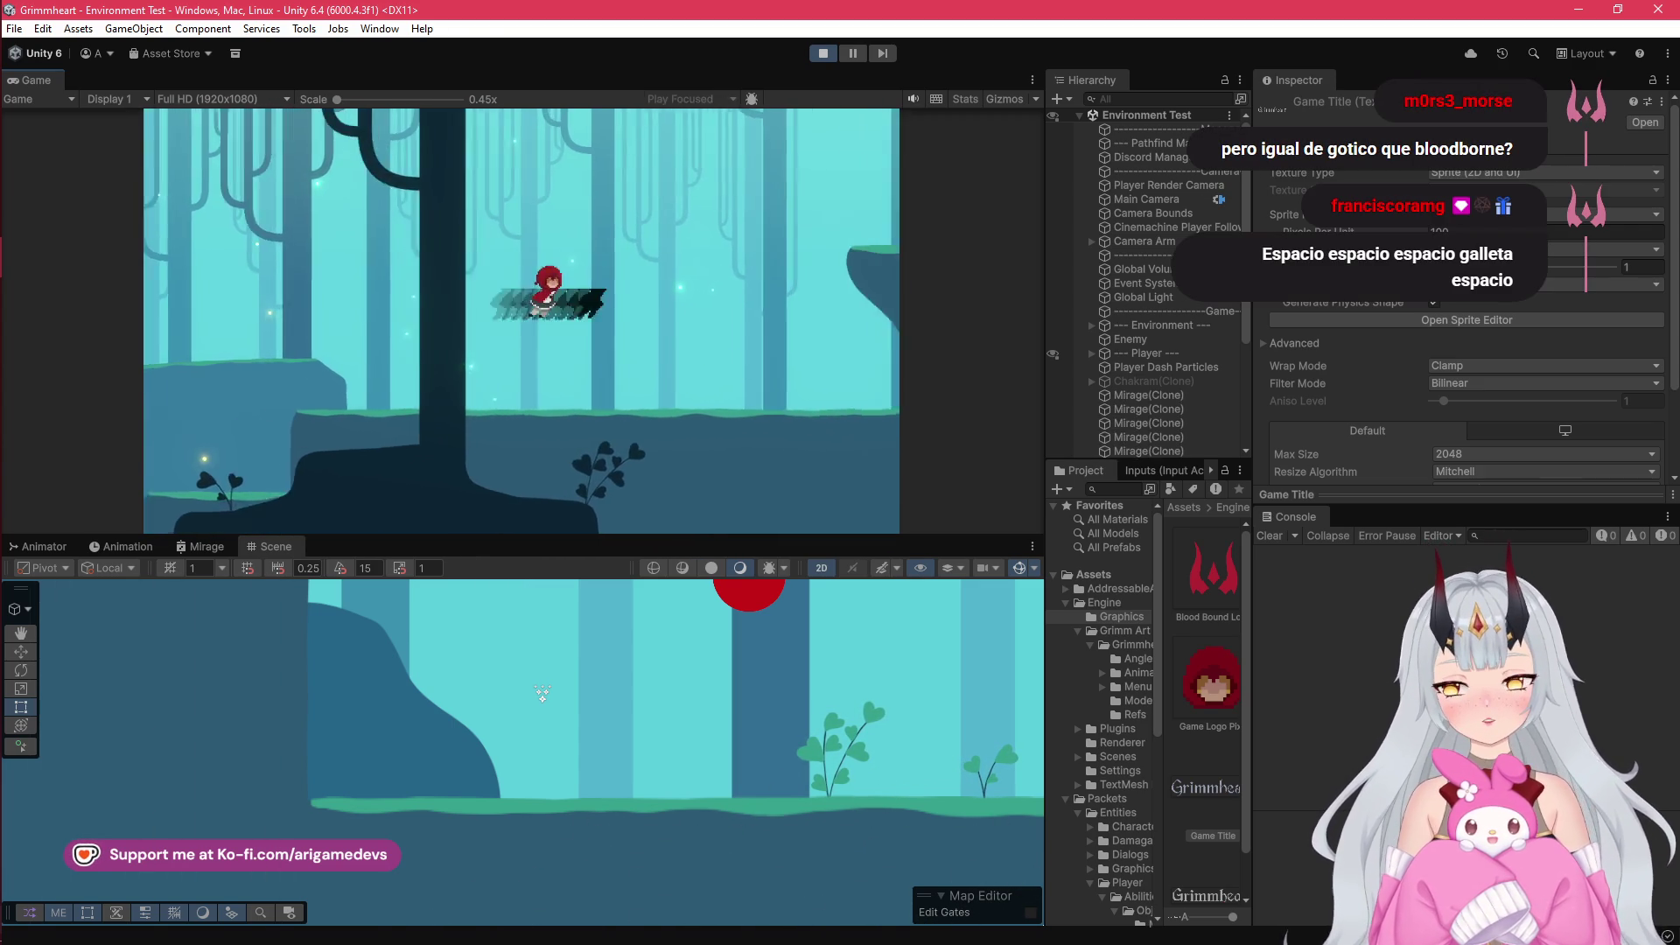
key("d")
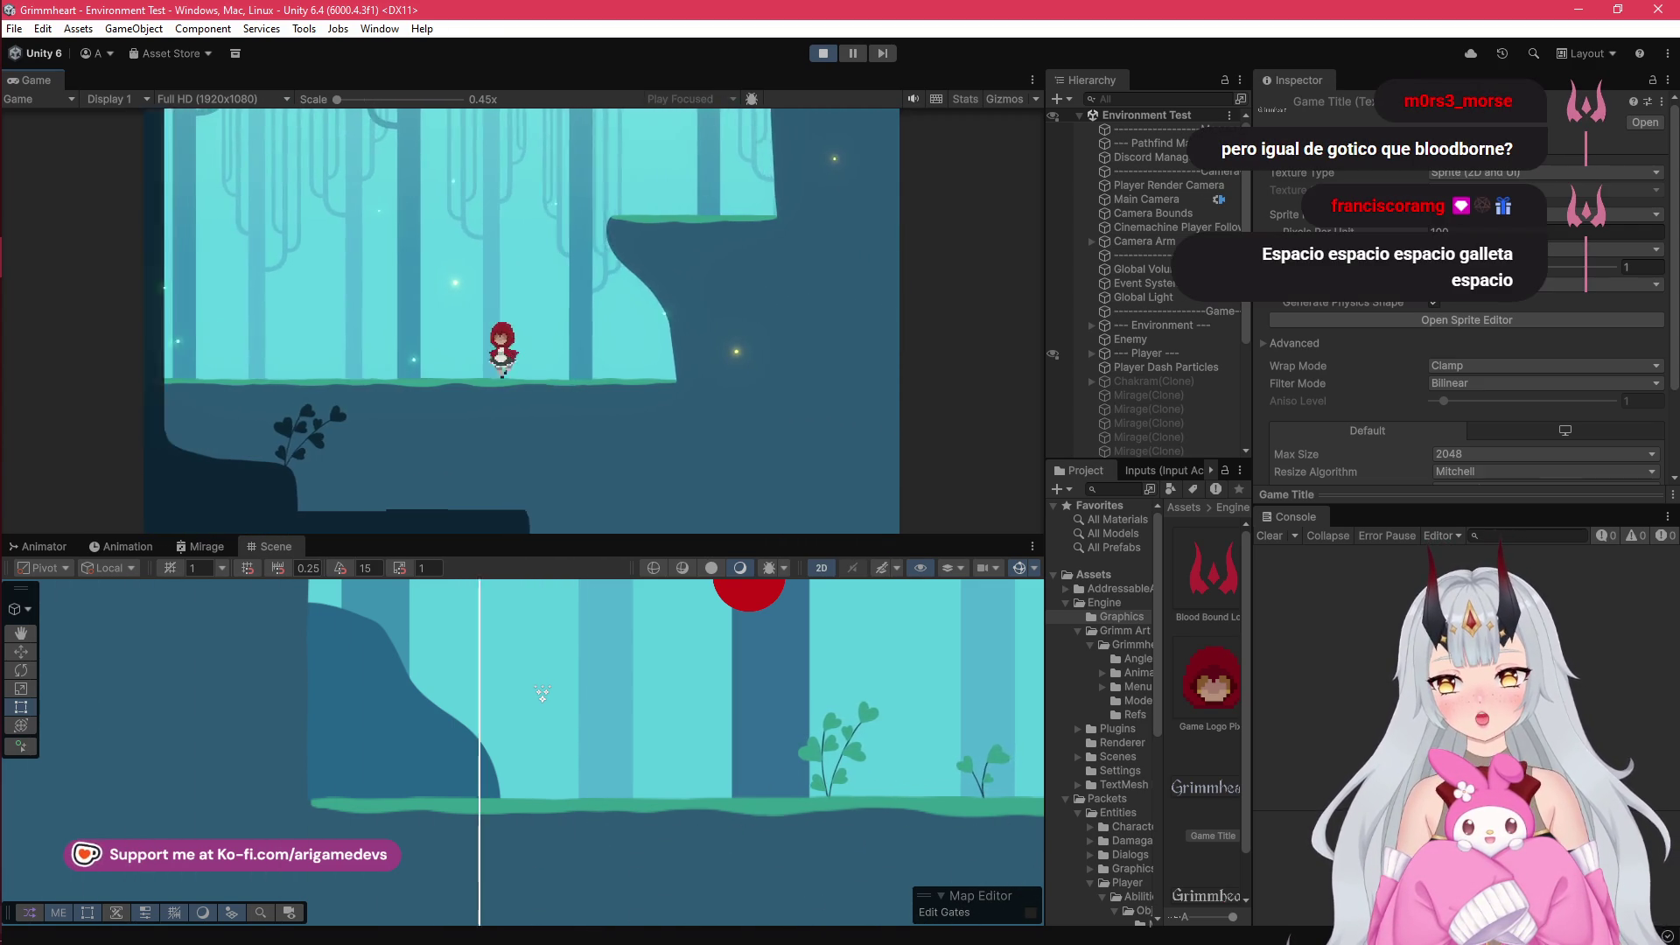
key("d")
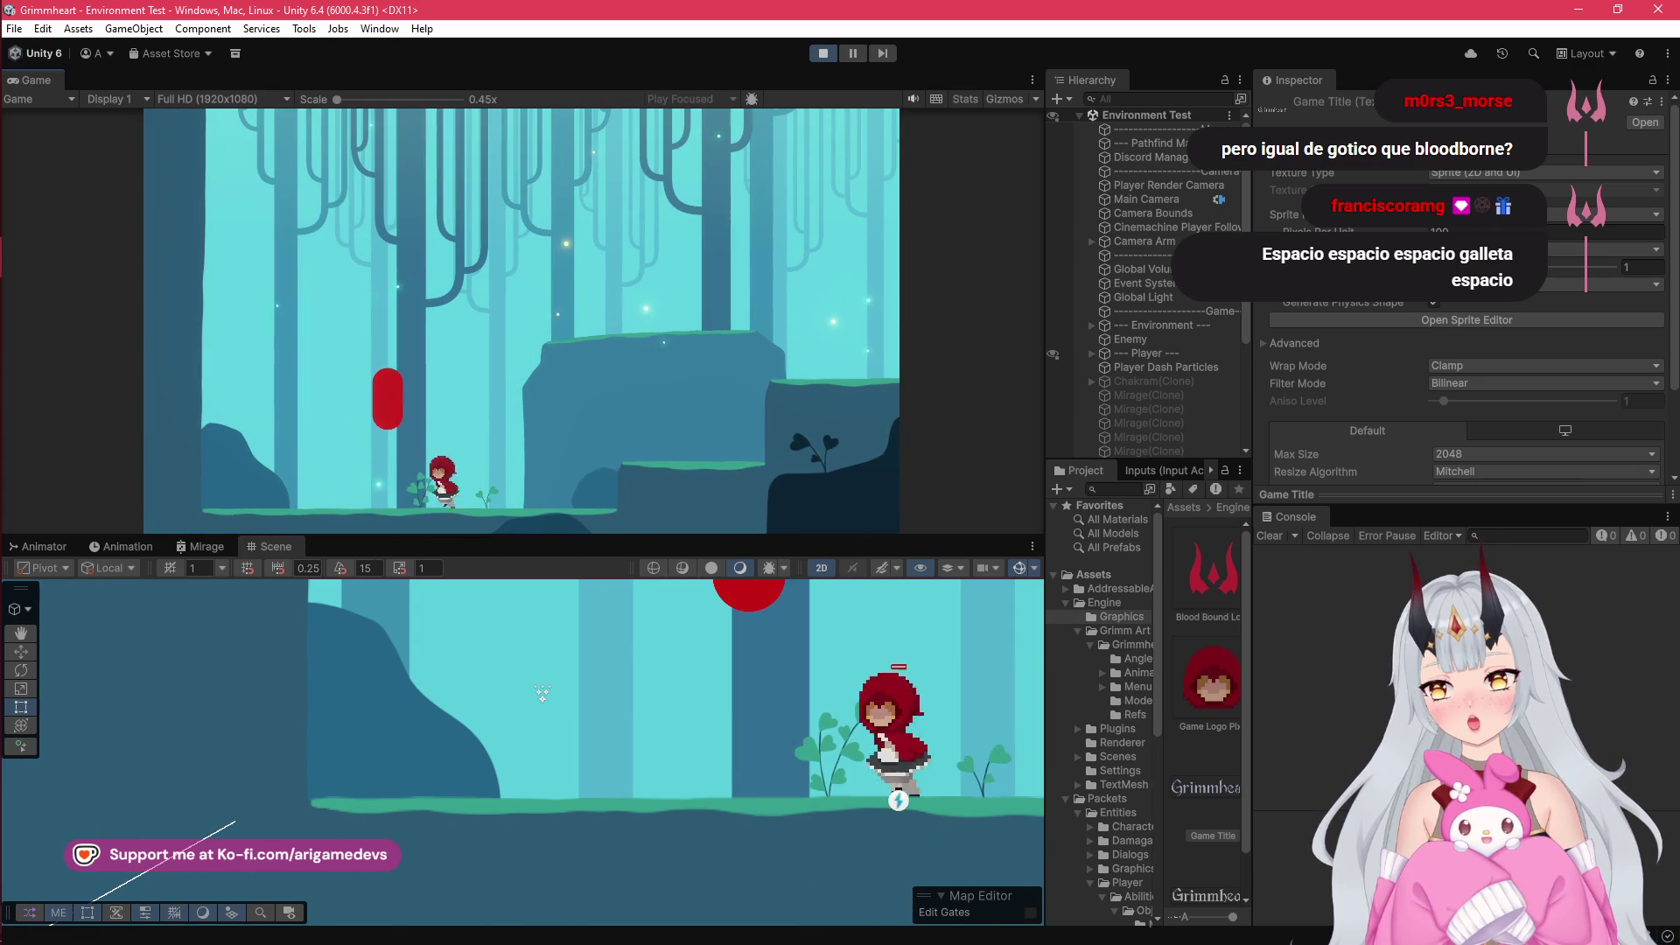
key("a")
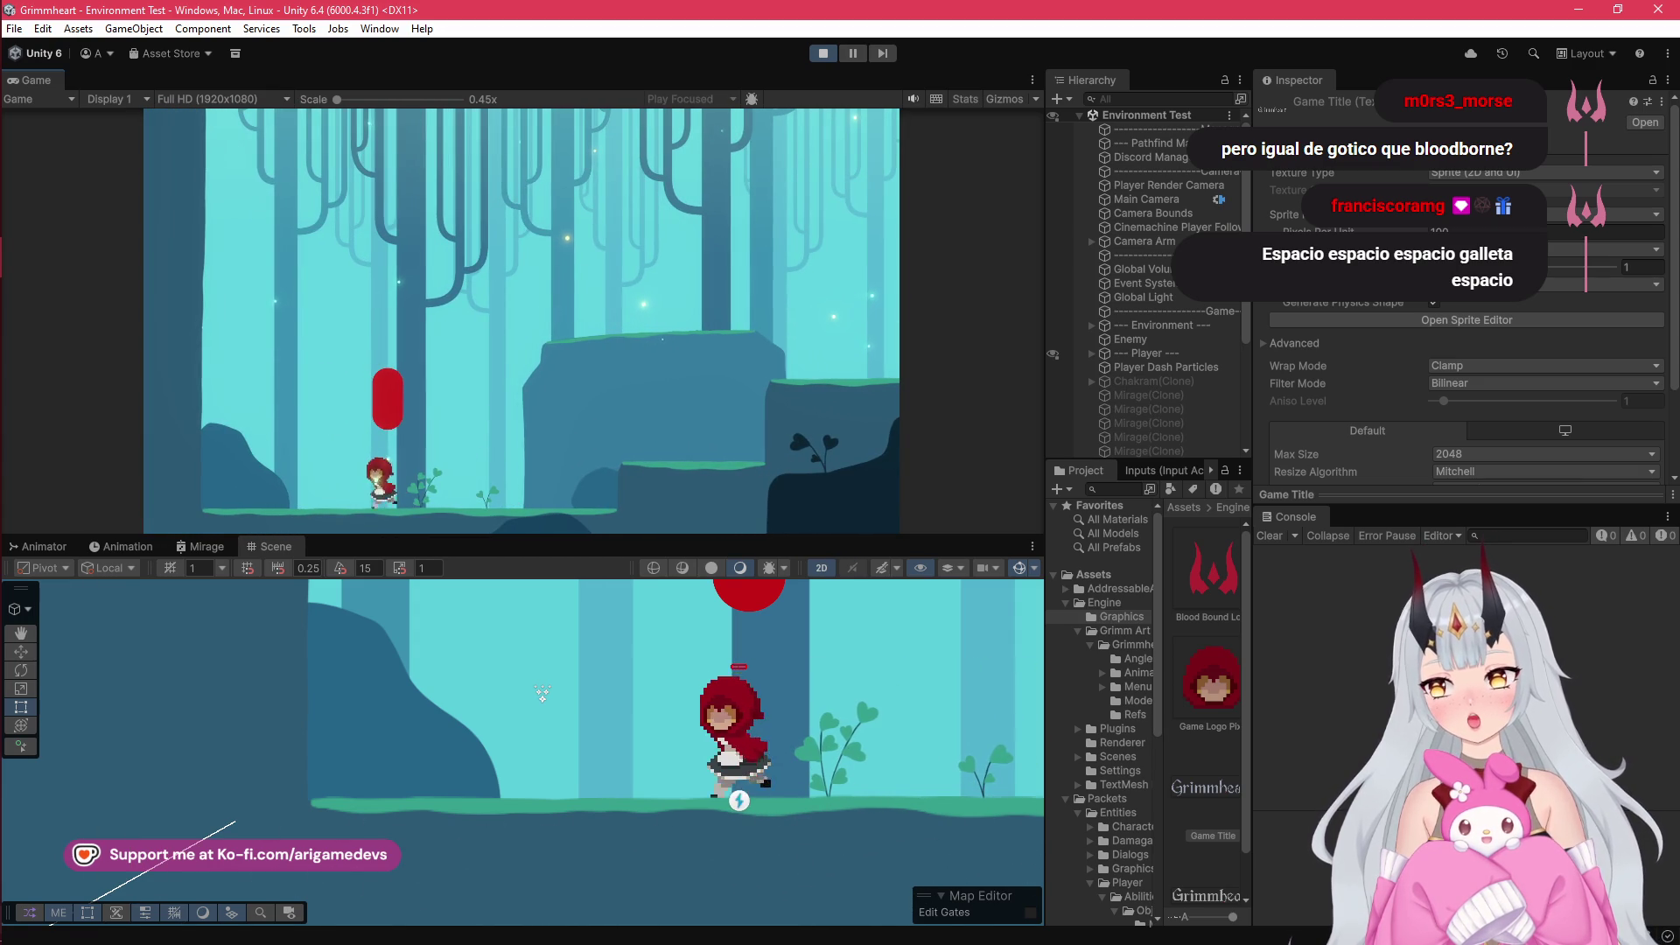
key("space")
- Run the heroine to the level's left edge, then across it rightward with repeated jumps
key("d")
key("a")
key("d")
key("a")
key("space")
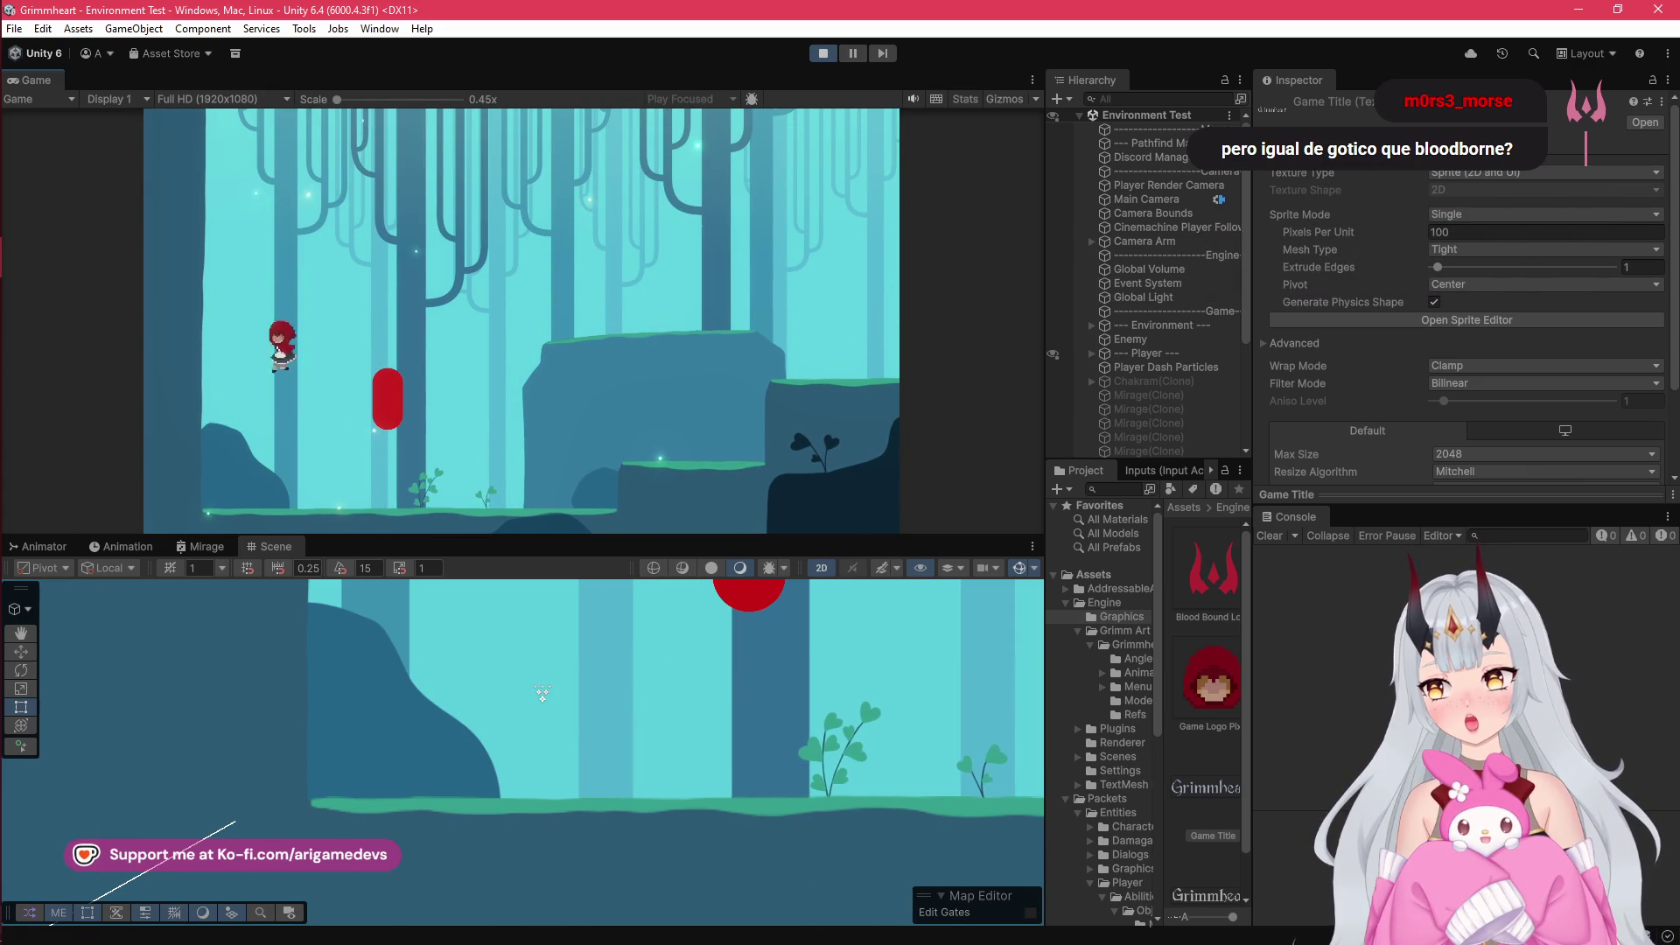
key("a")
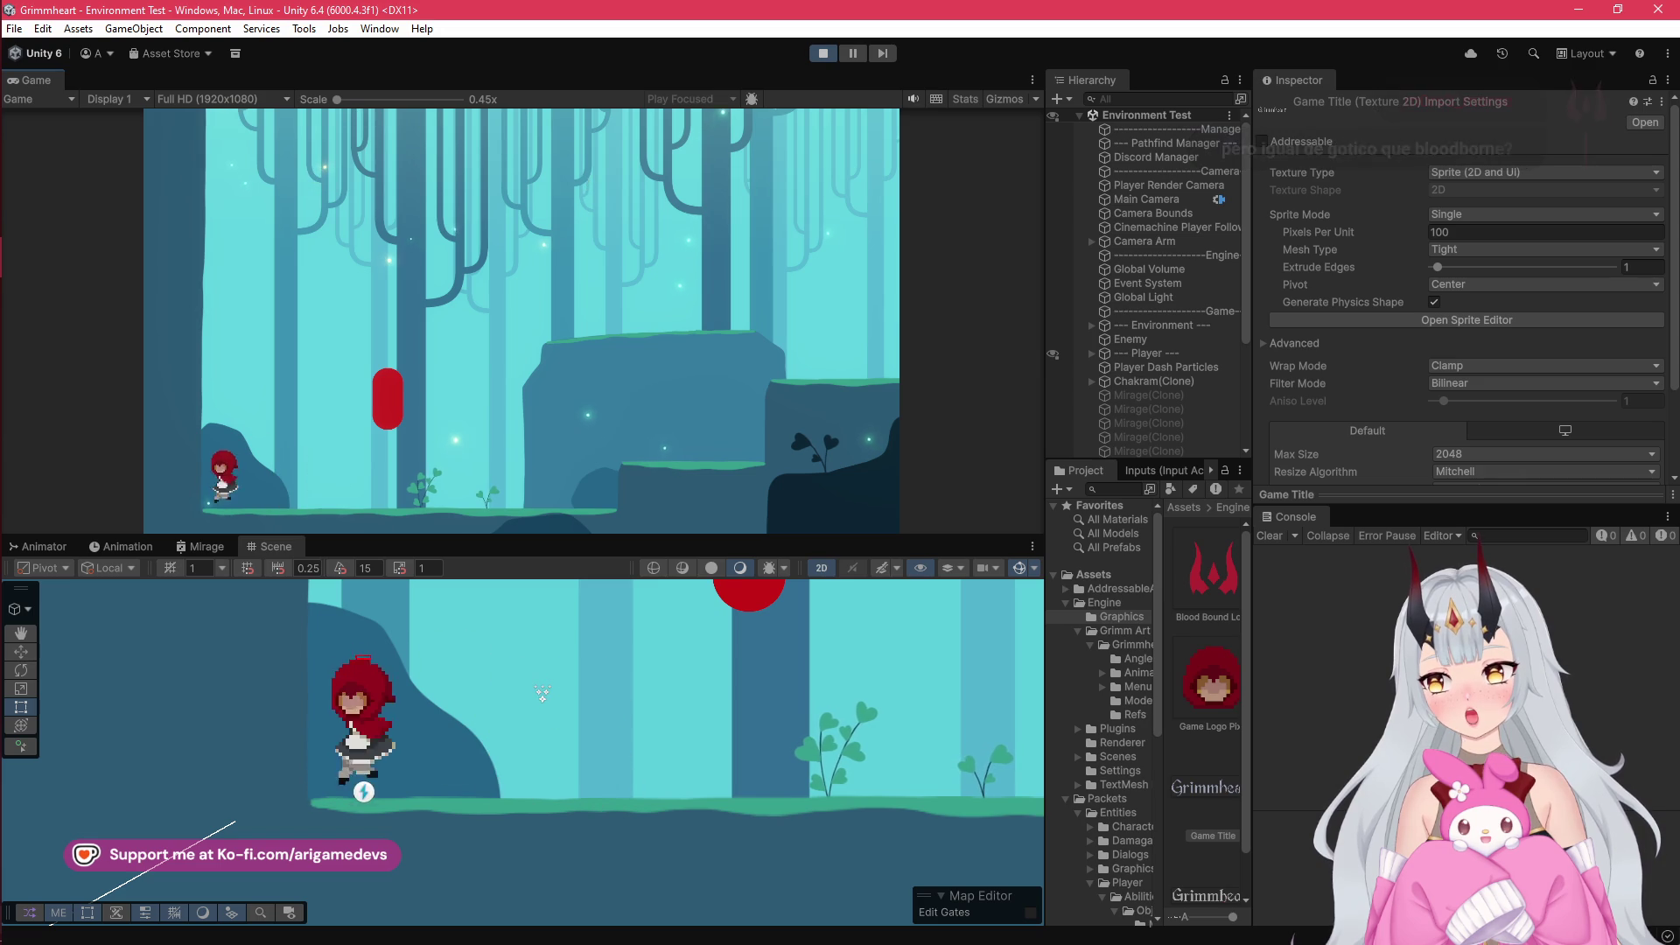
key("d")
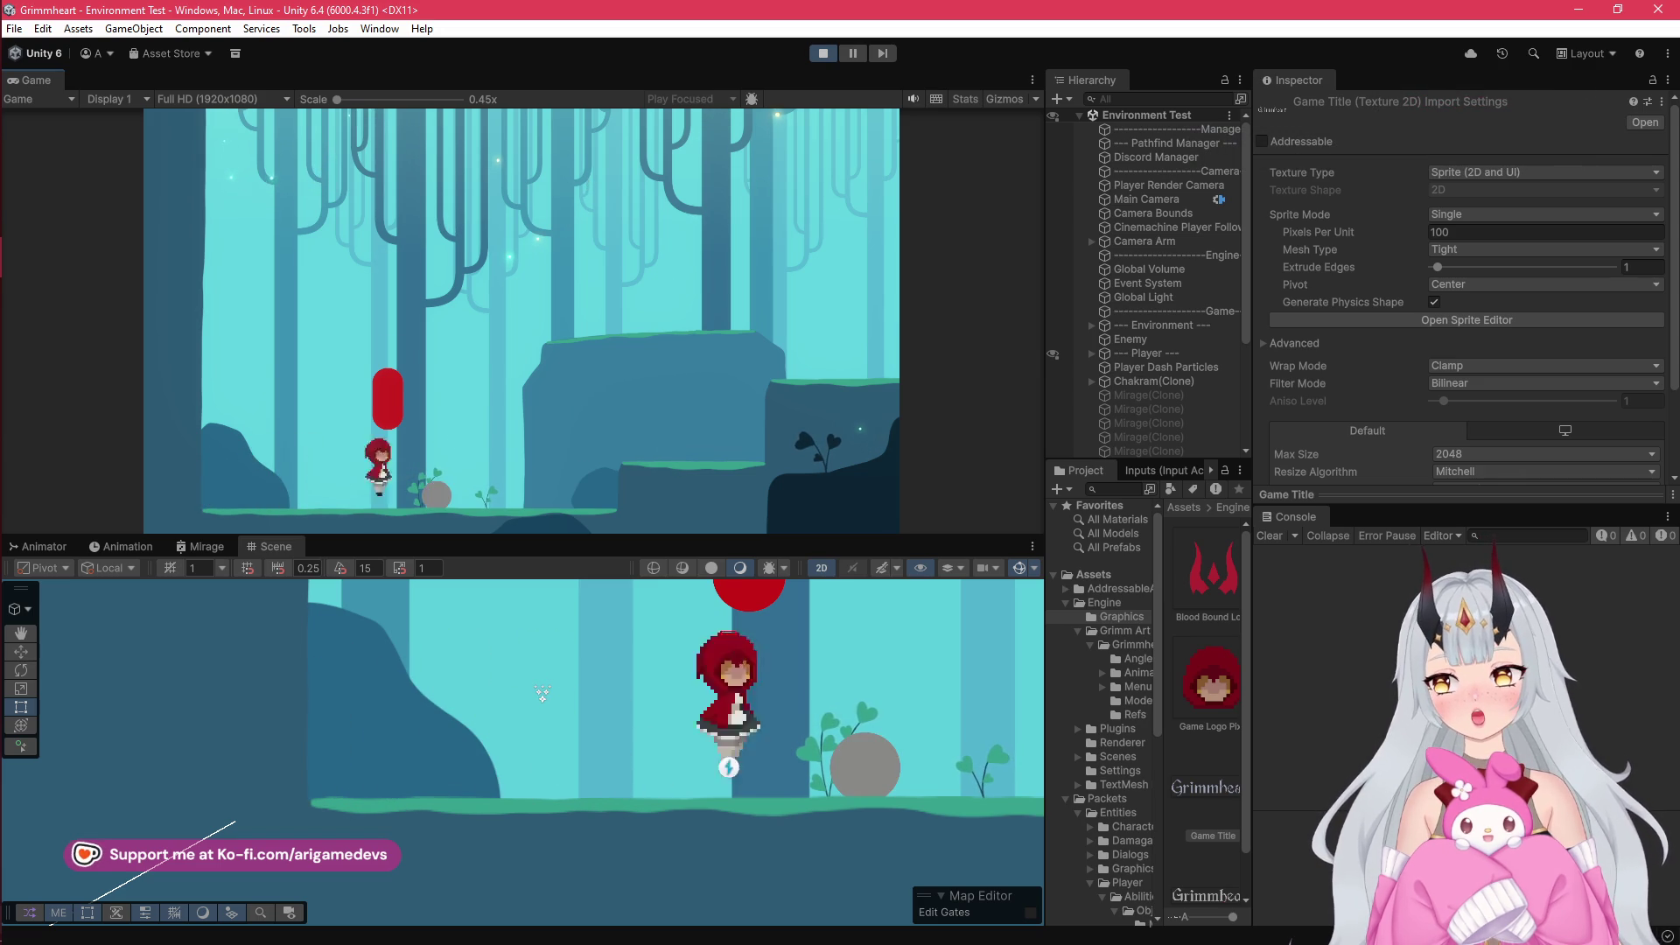
key("space")
key("d")
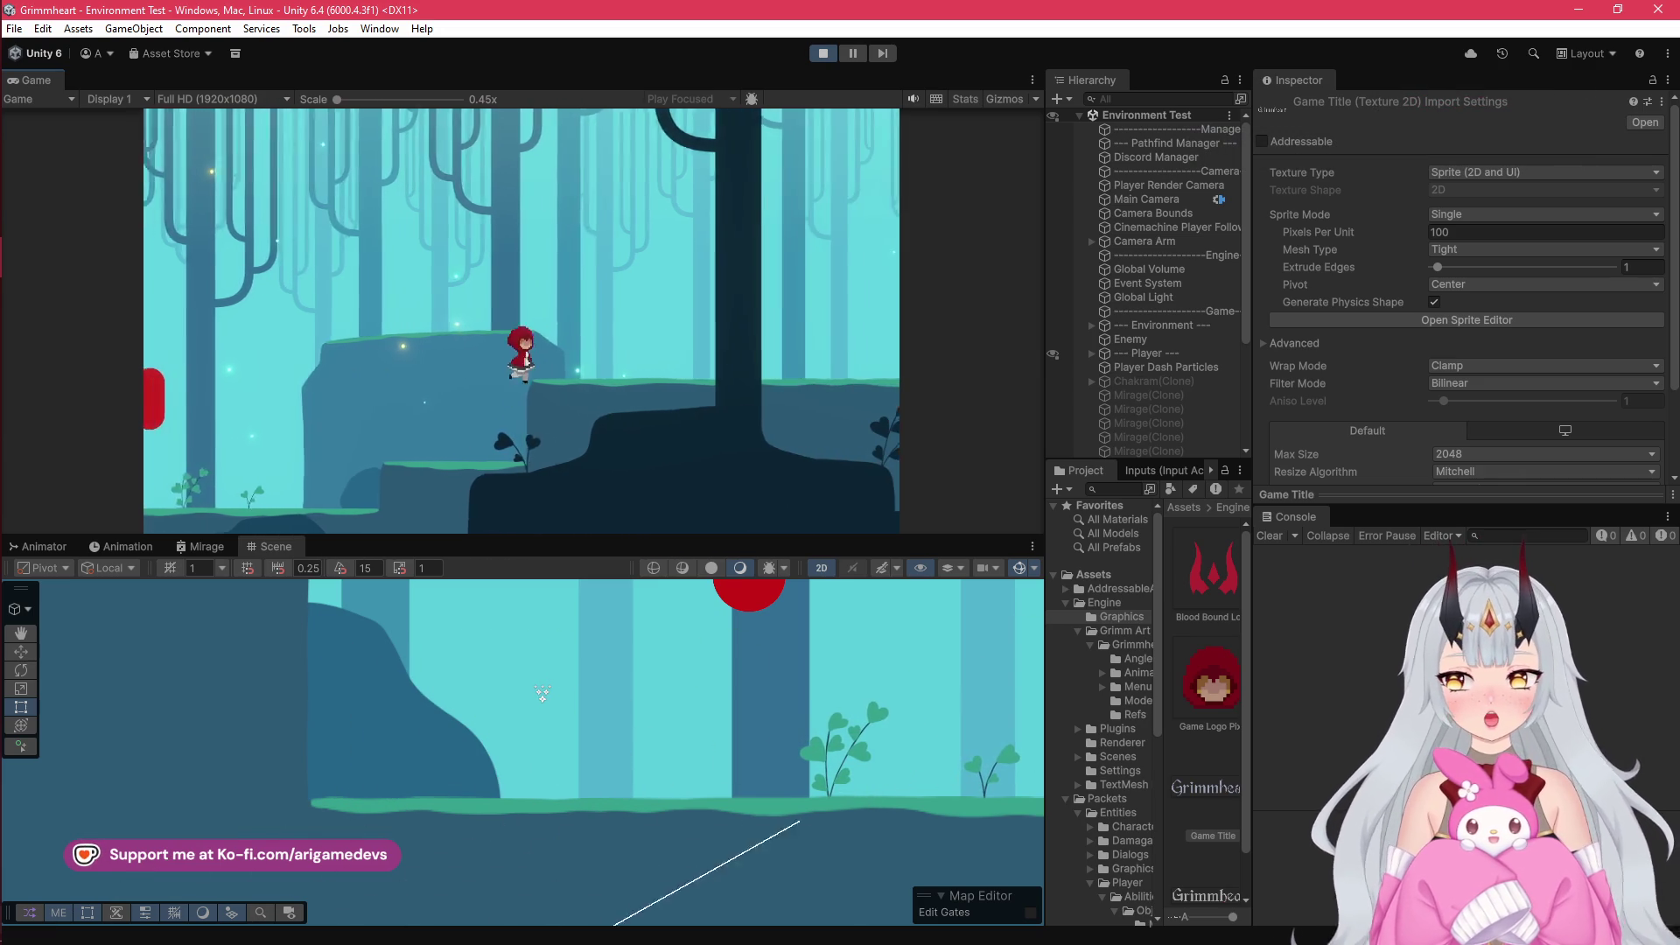
key("d")
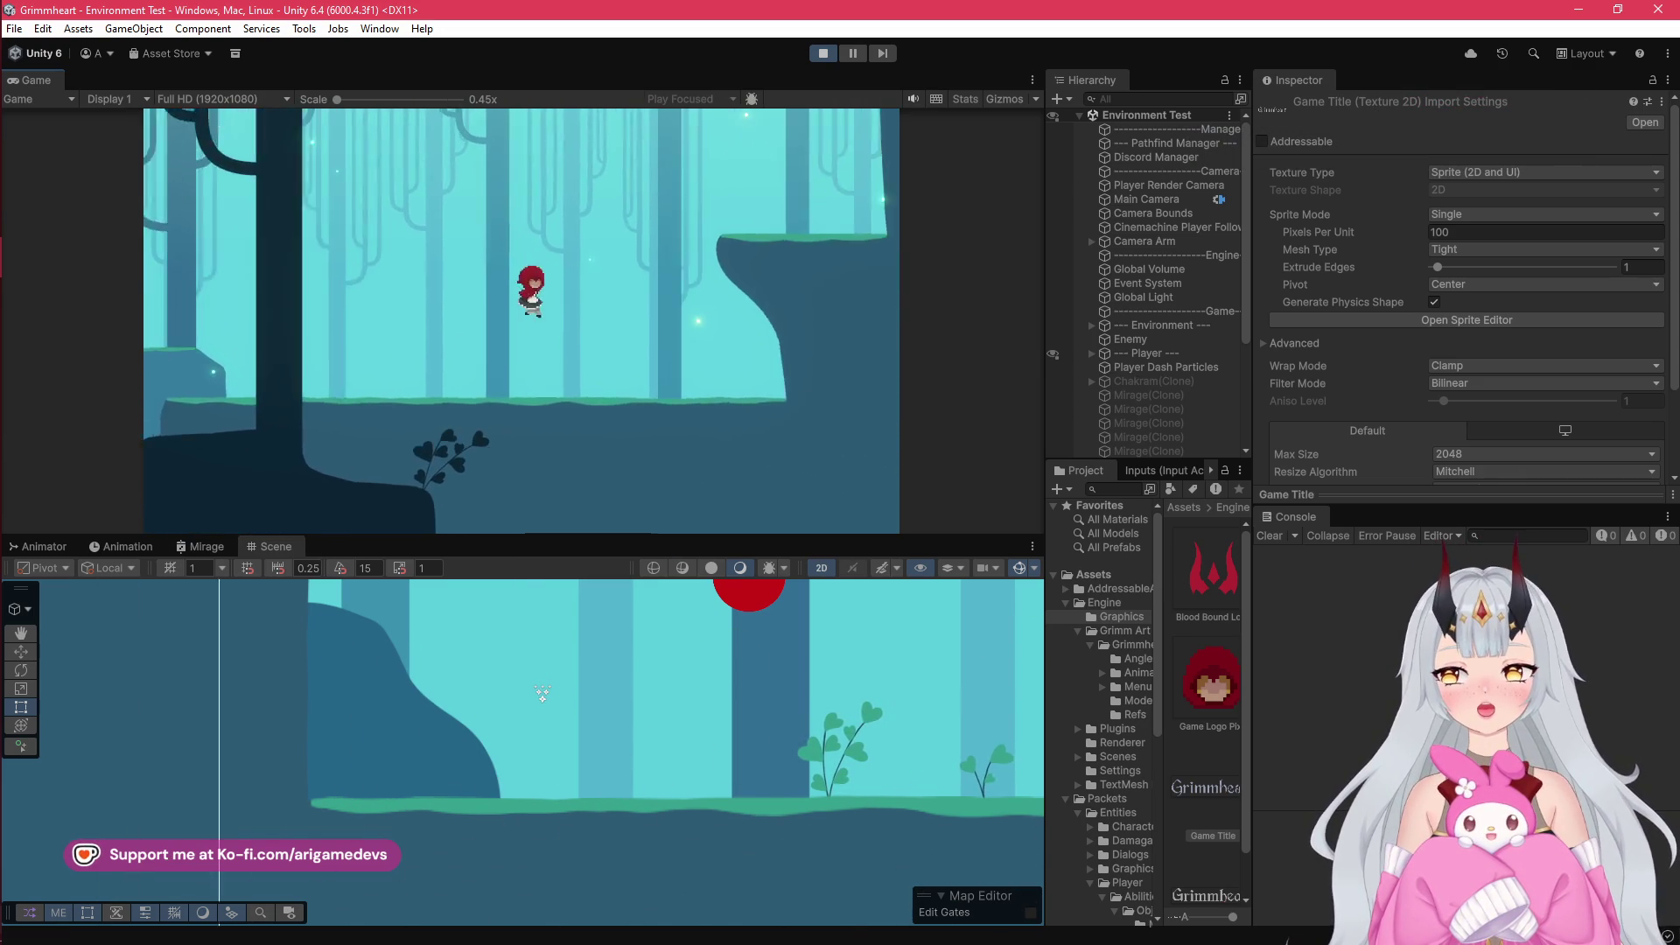
key("space")
- Jump onto higher ledges, throw the chakram, and land on the raised platform
key("a")
key("a")
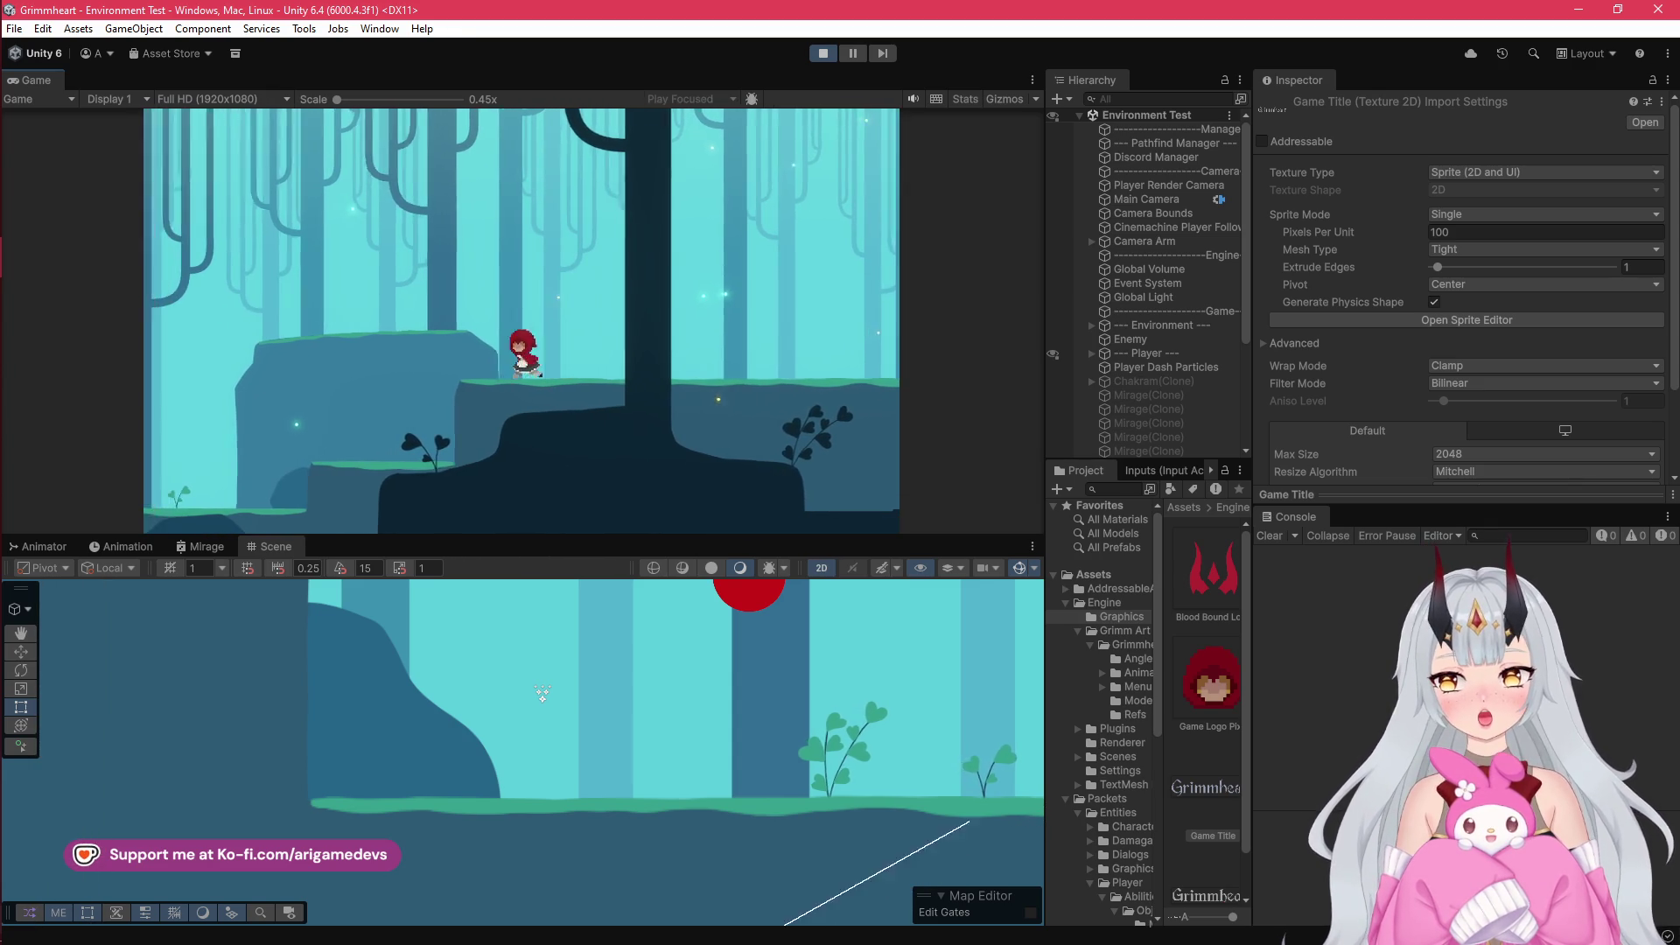
key("space")
key("d")
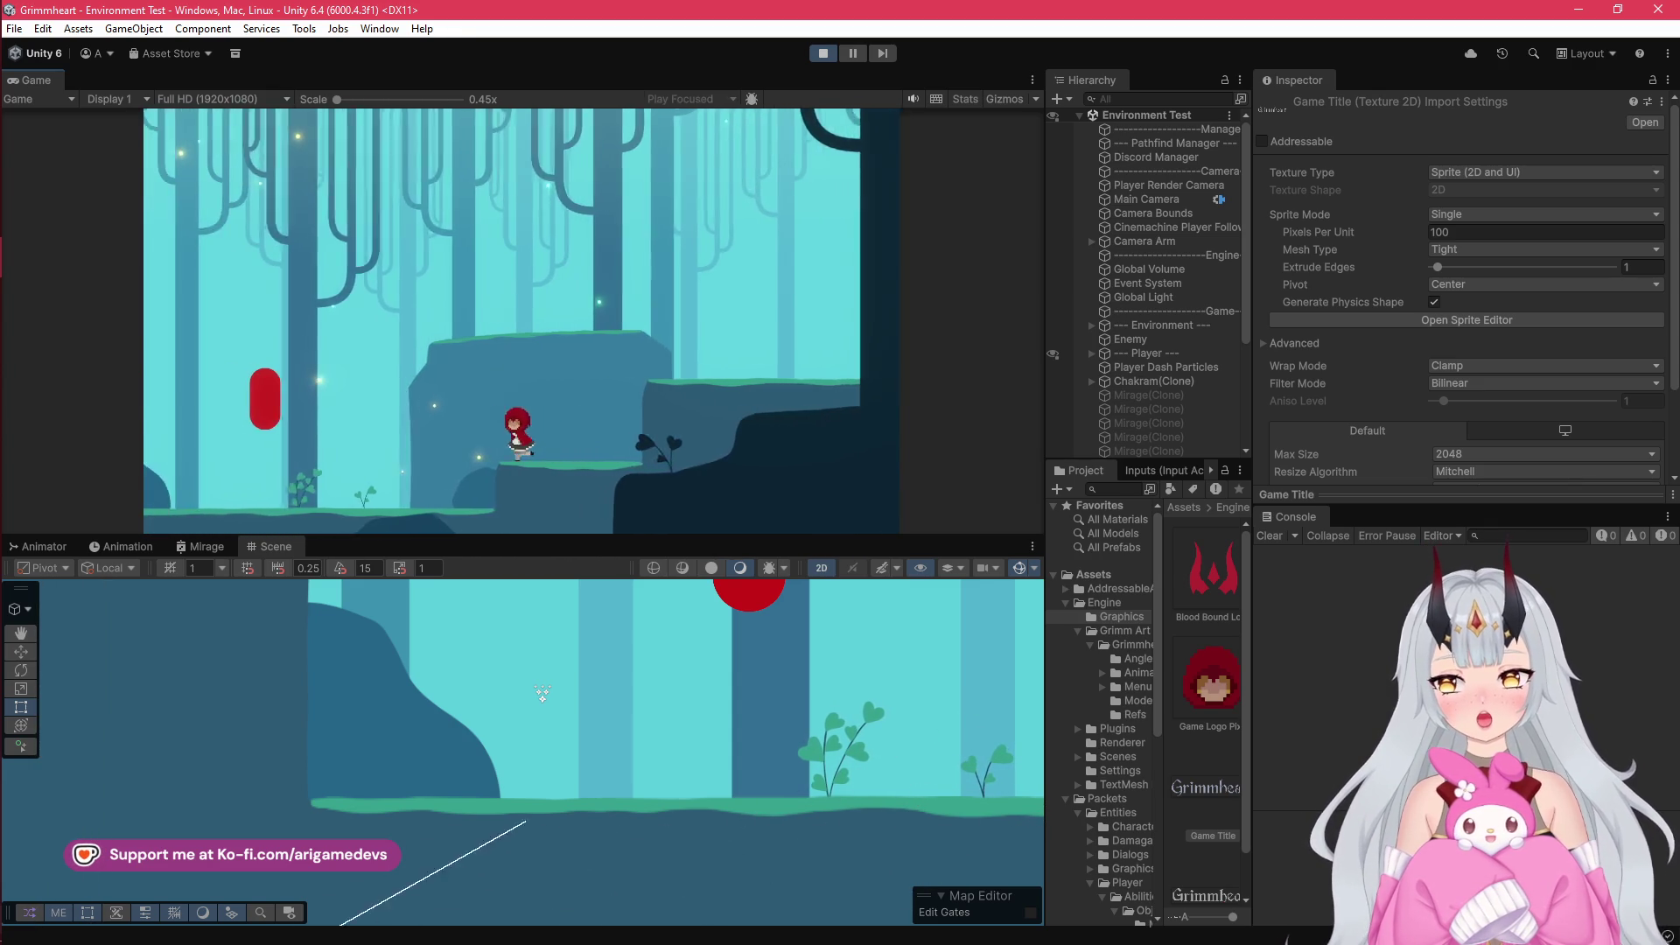
key("space")
key("a")
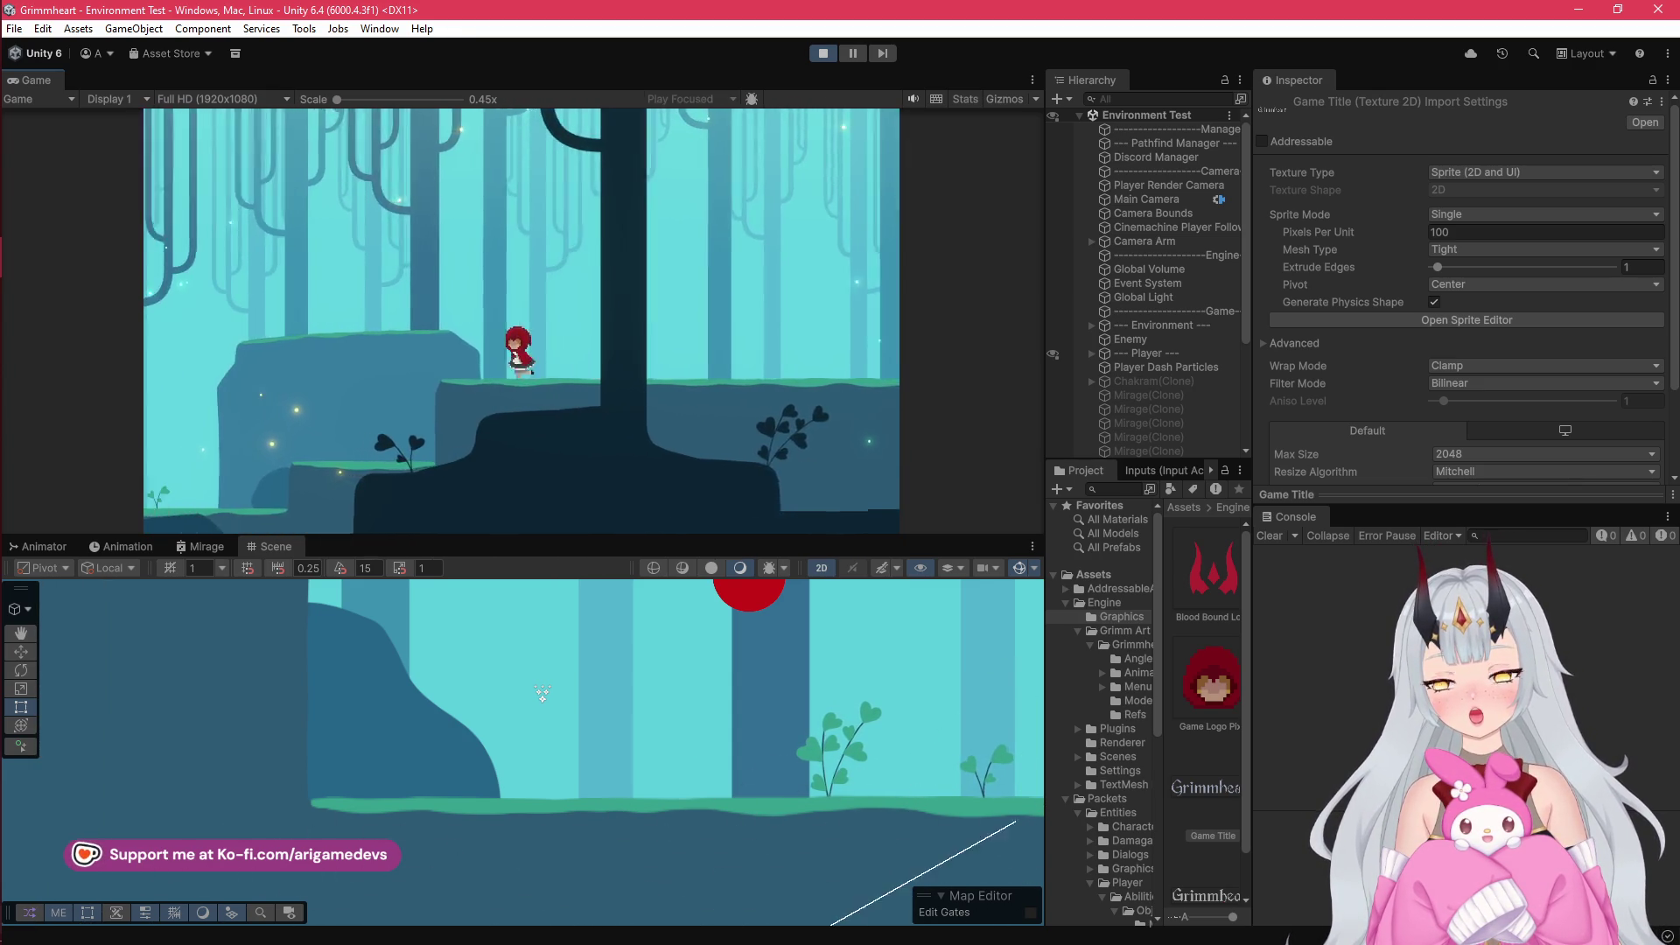
key("a")
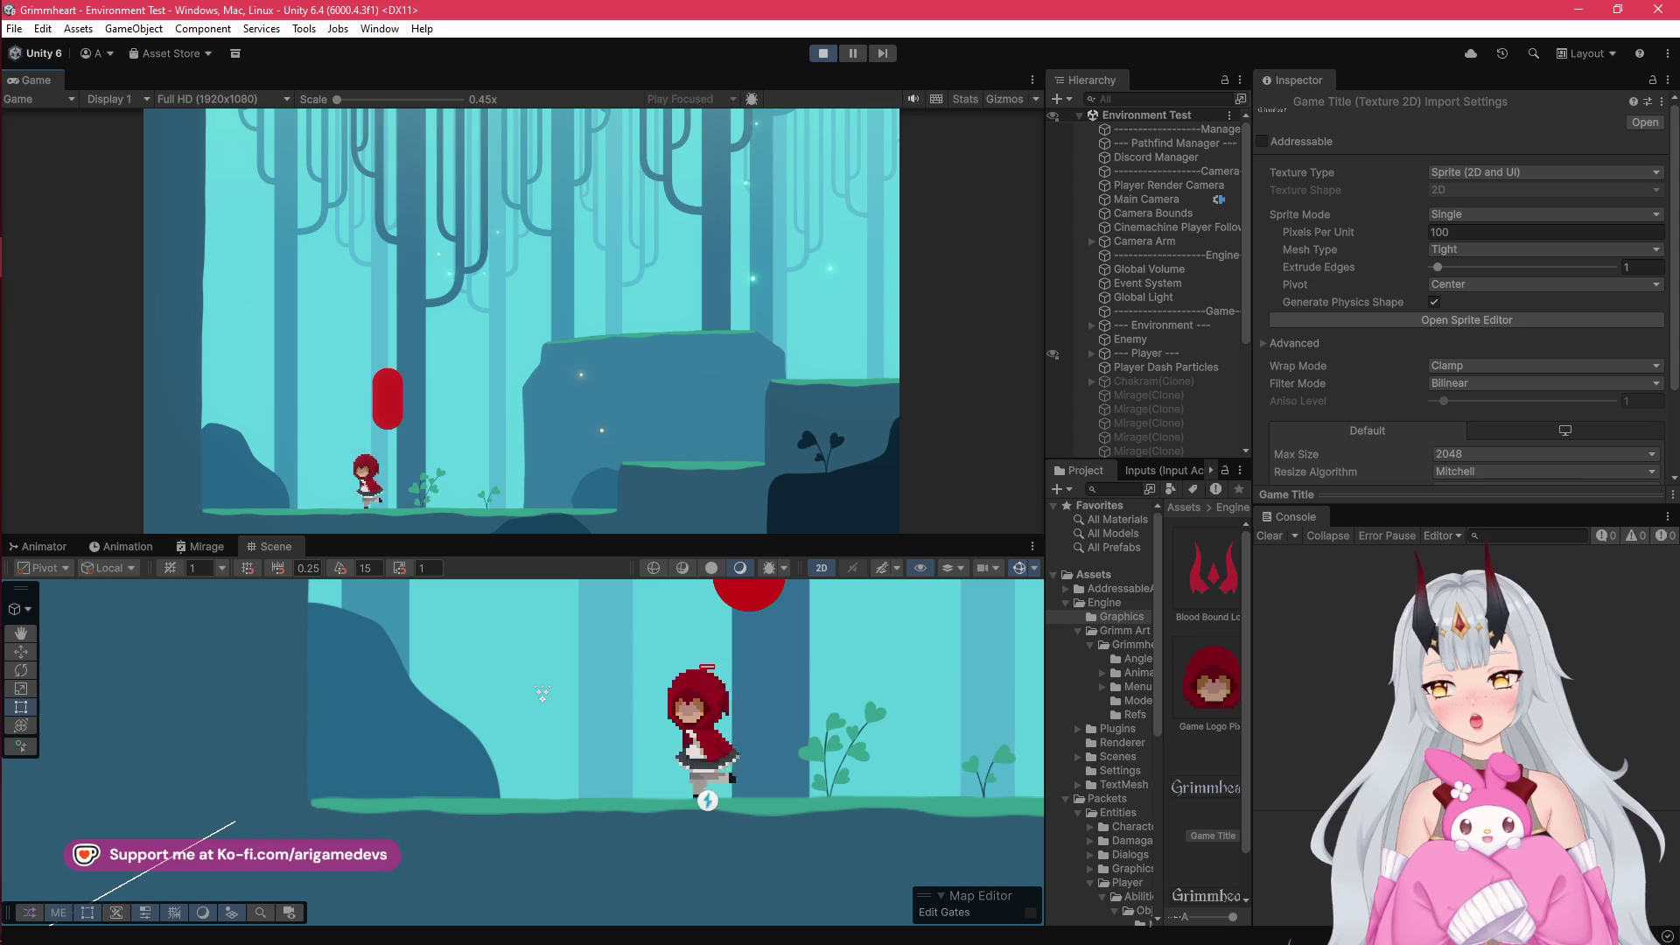
key("space")
key("d")
key("space")
key("d")
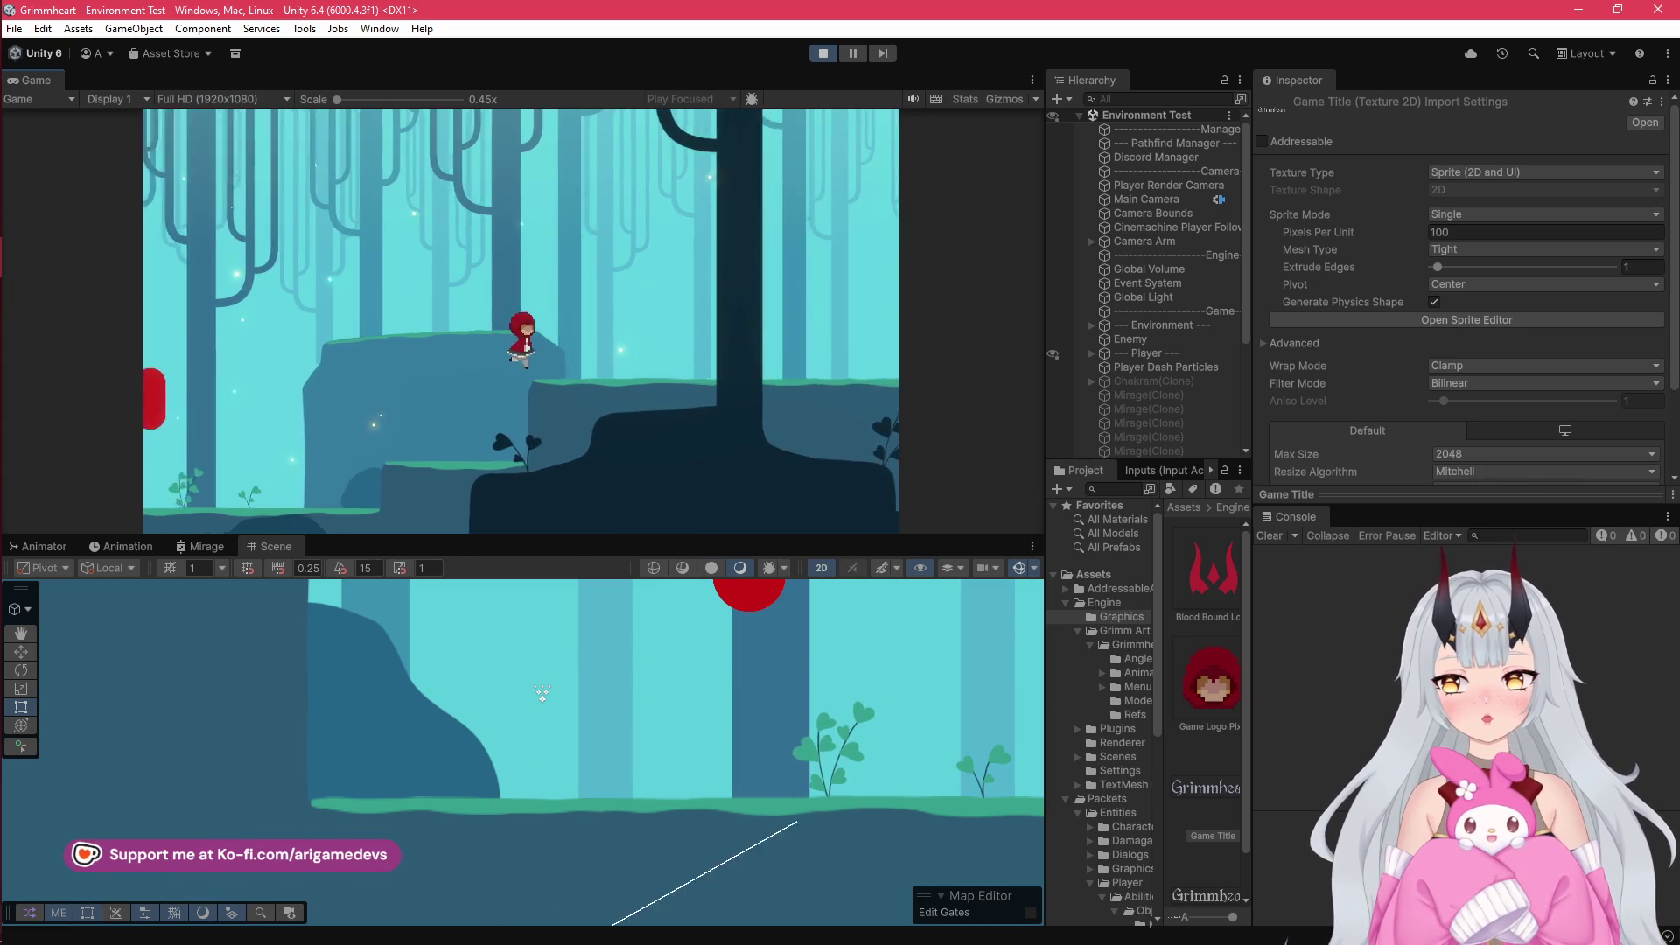
key("space")
key("a")
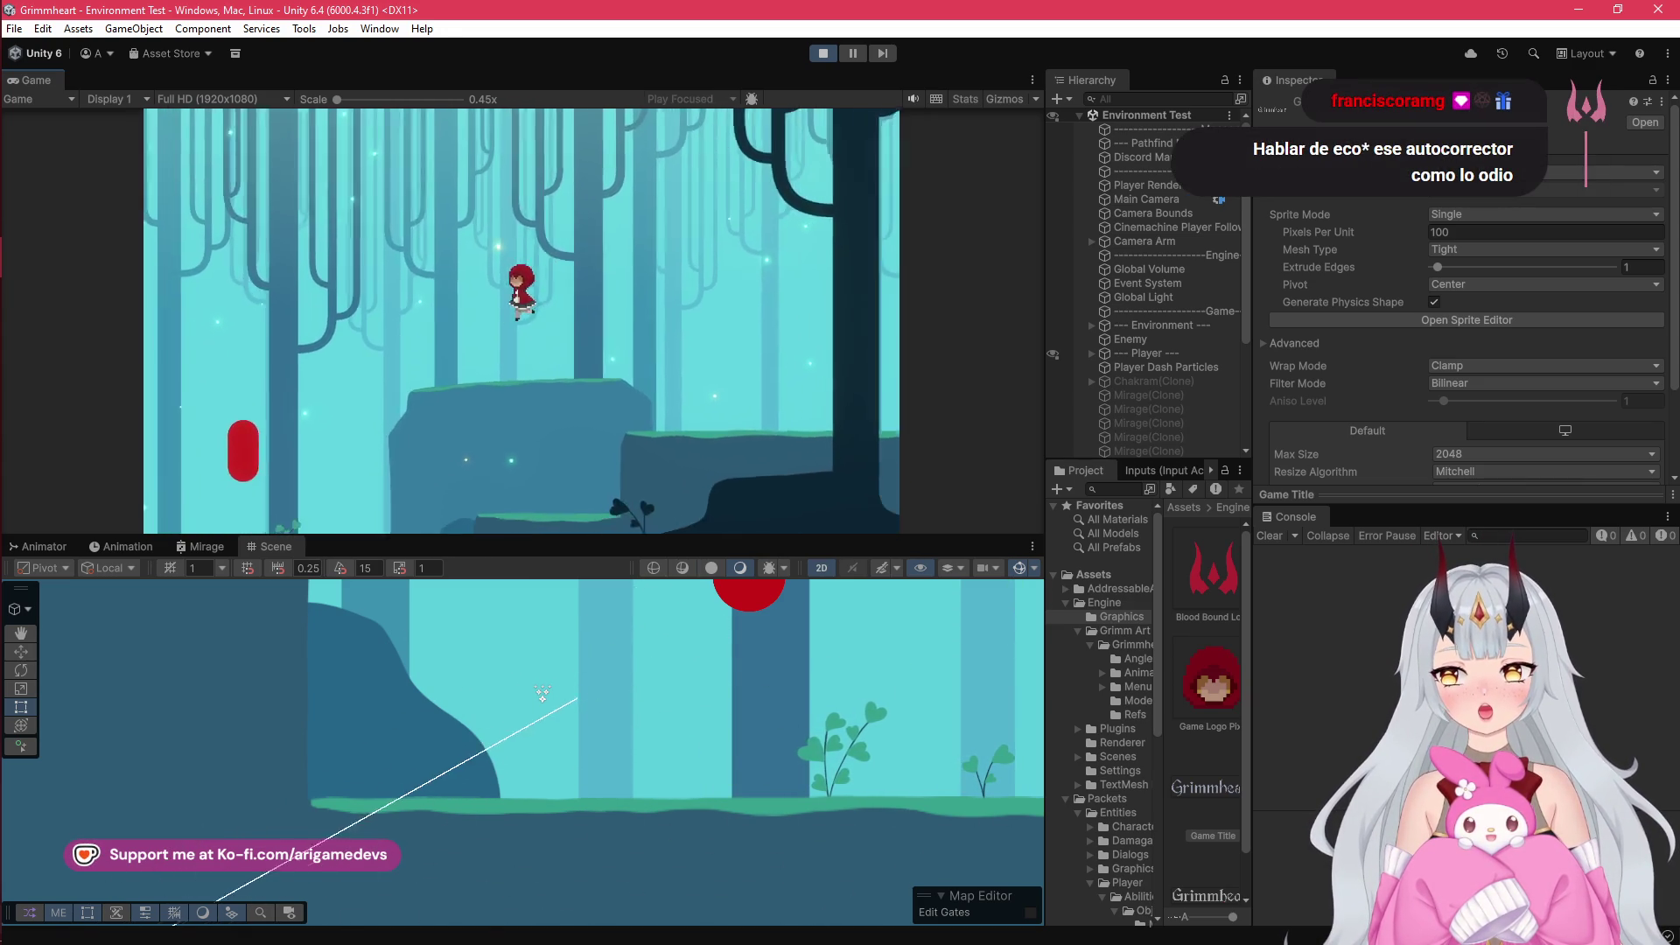
- Move between lower and higher platforms by the tree trunk, dashing along the ledge
key("d")
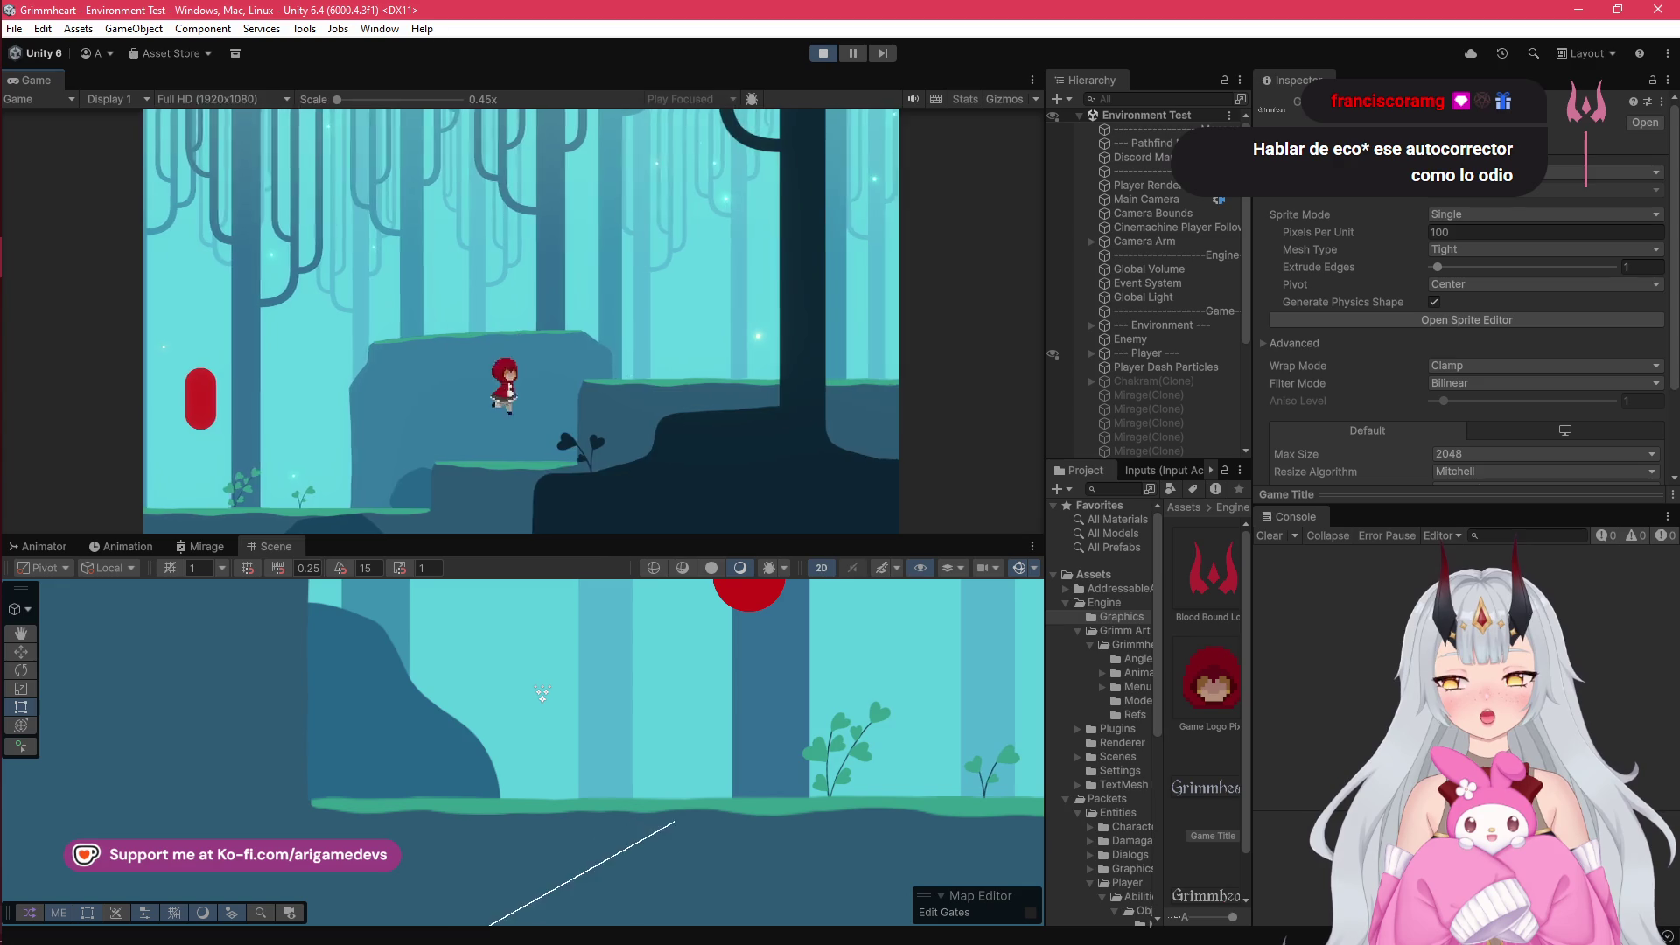
key("space")
key("a")
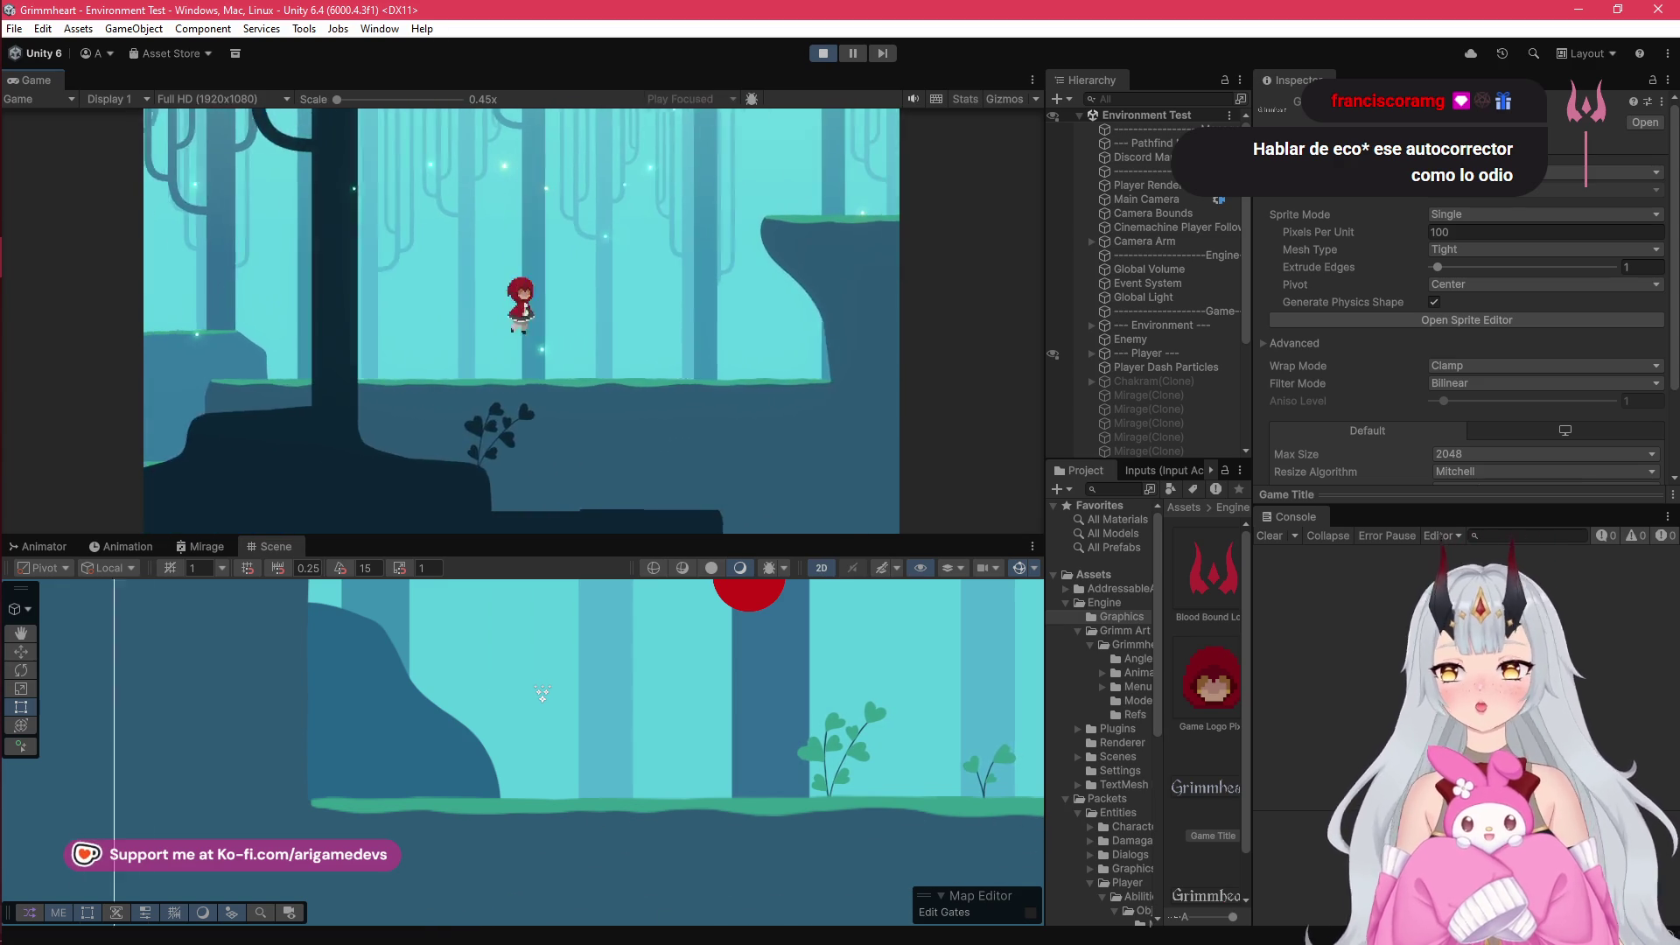
key("a")
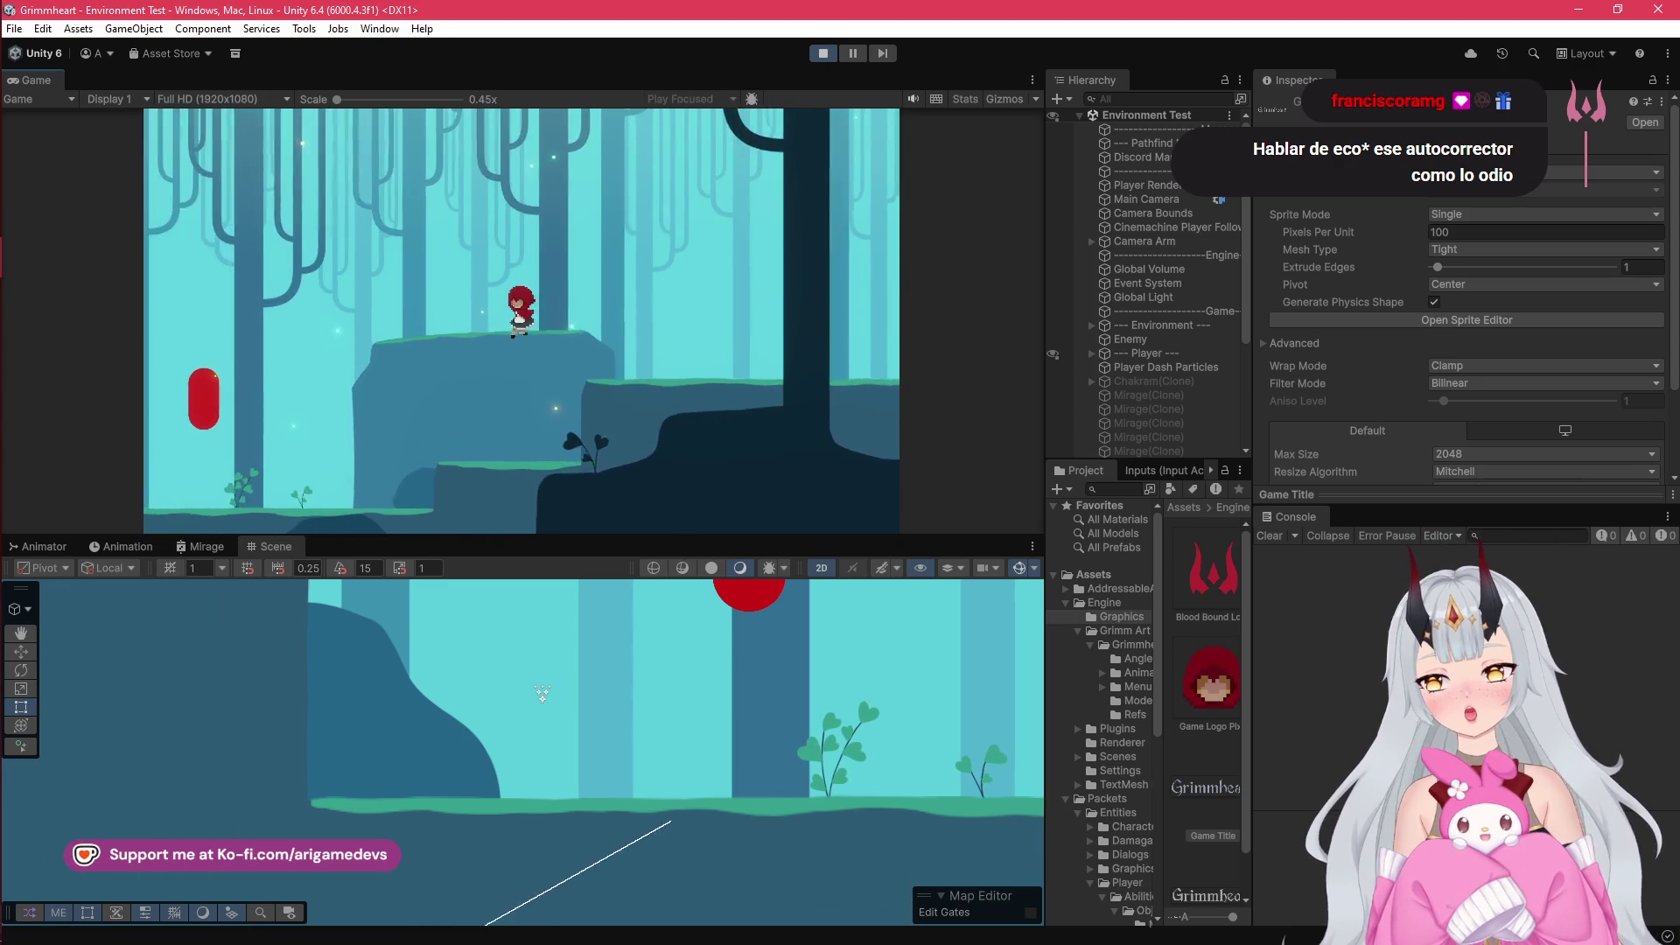
key("d")
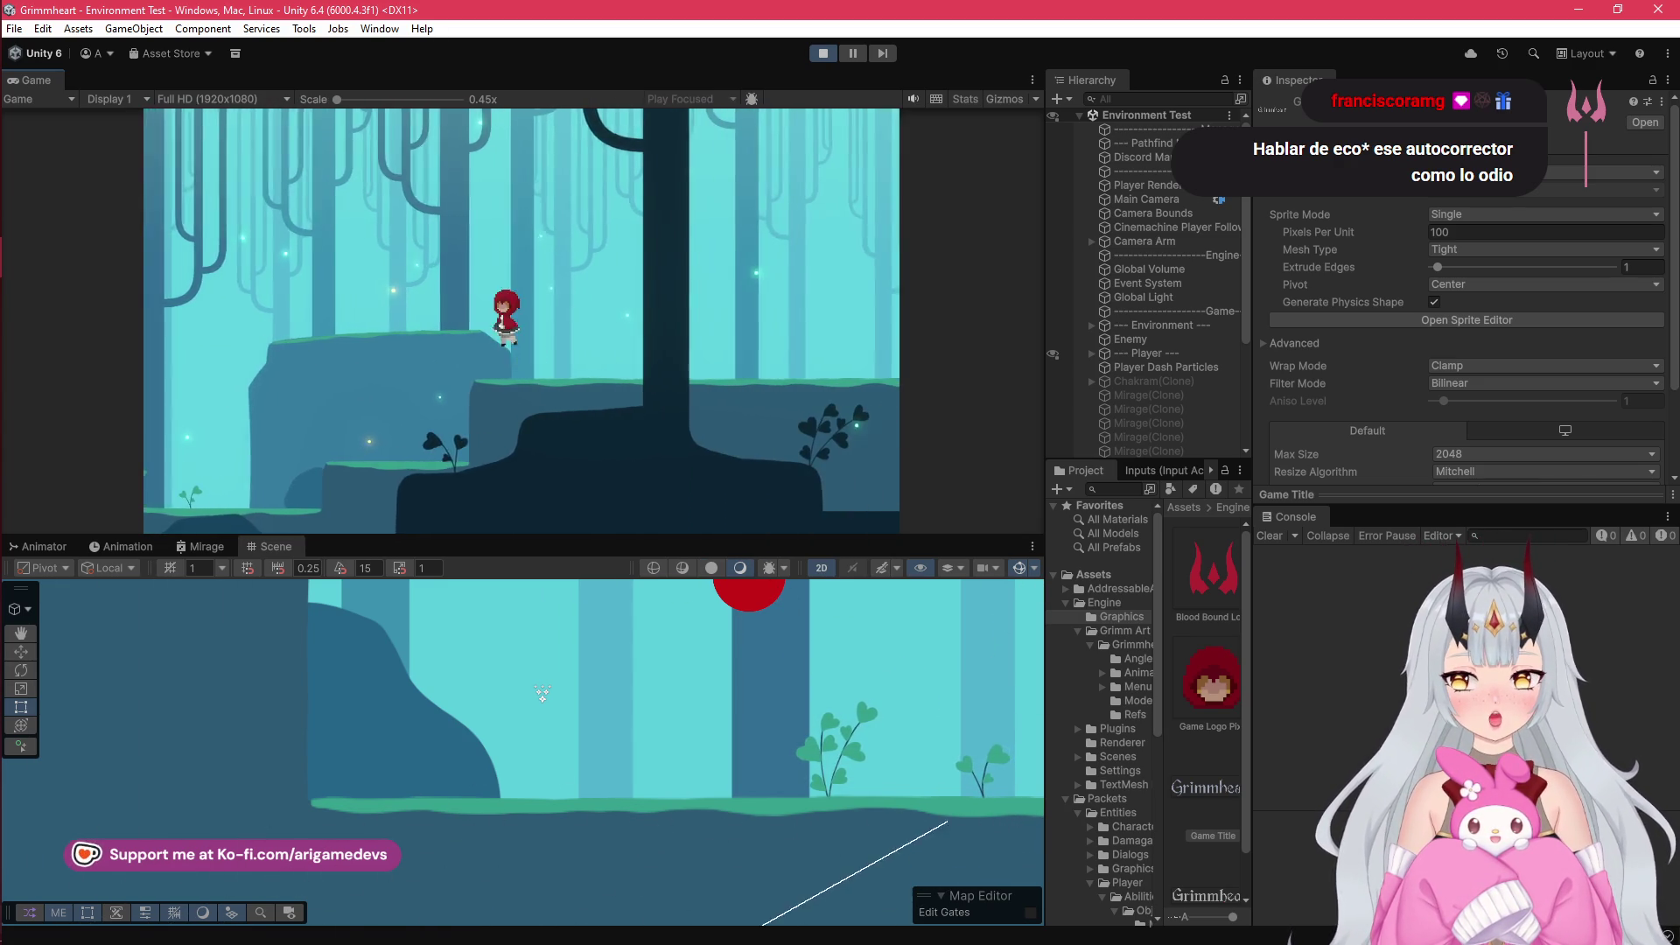
key("a")
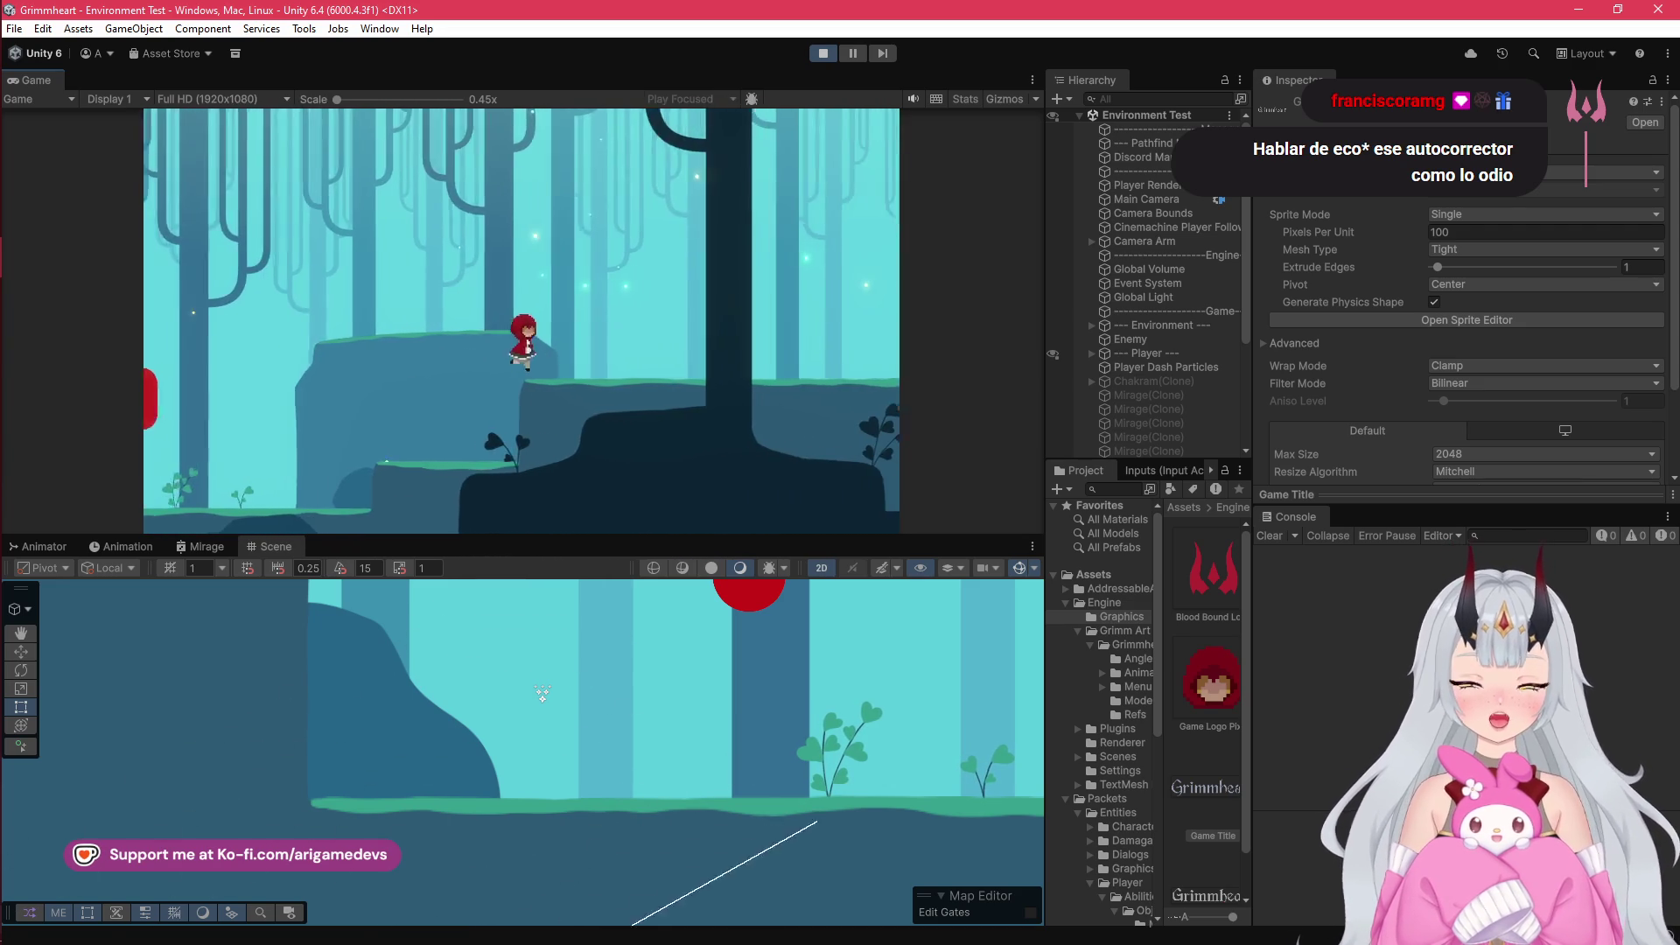
key("d")
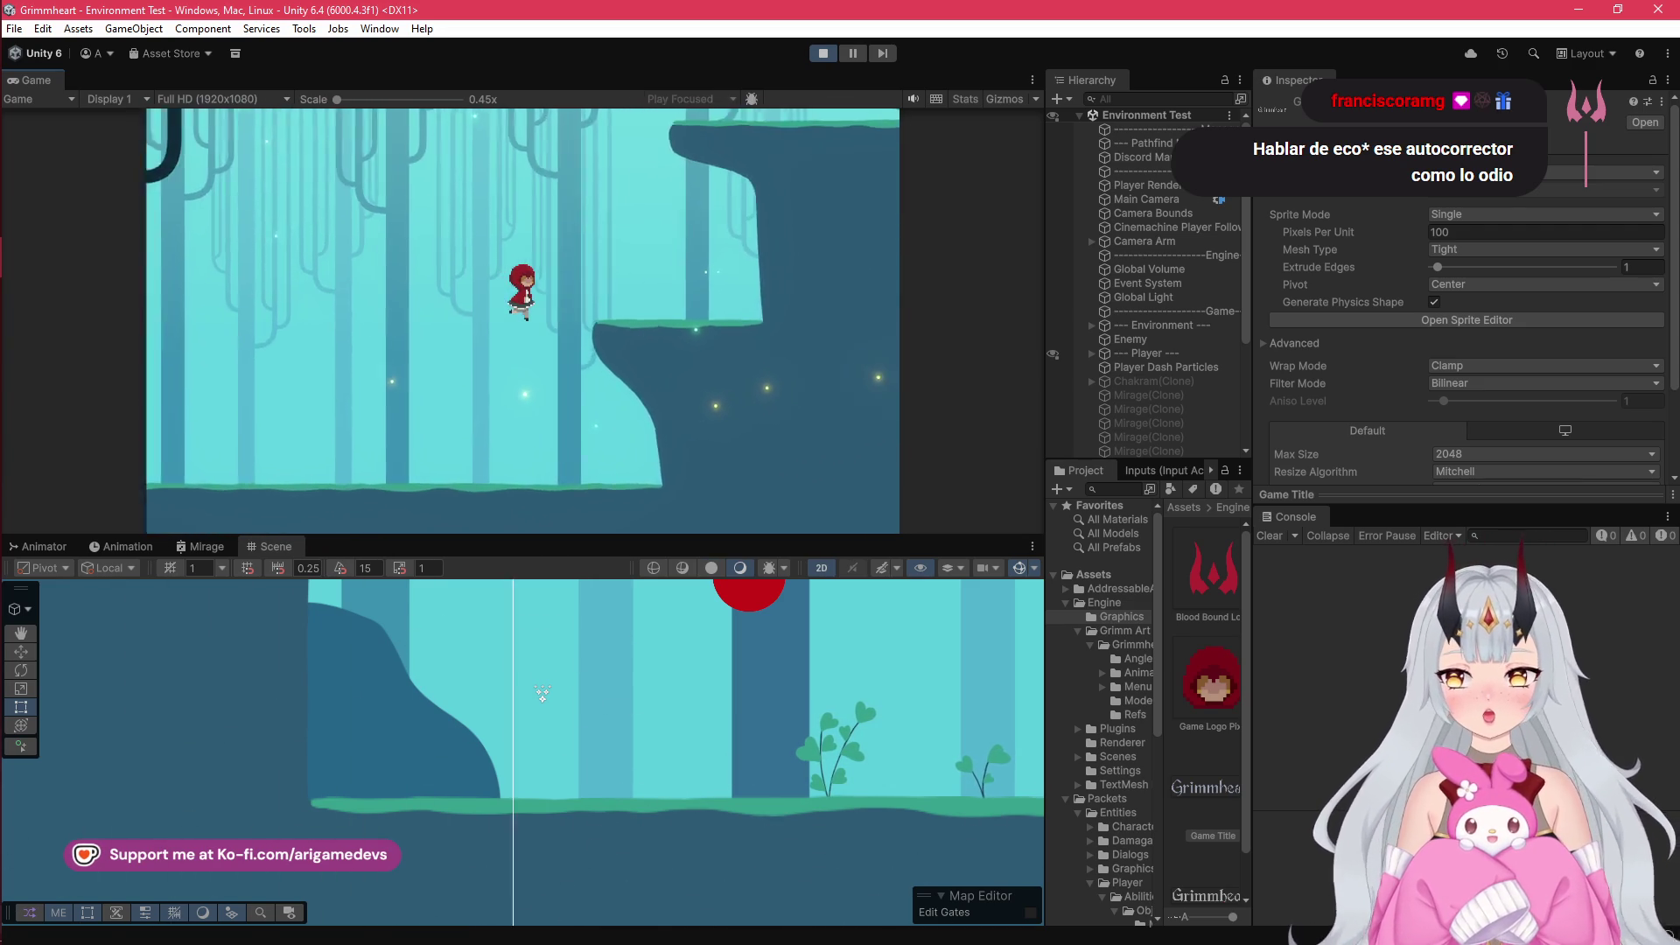
key("d")
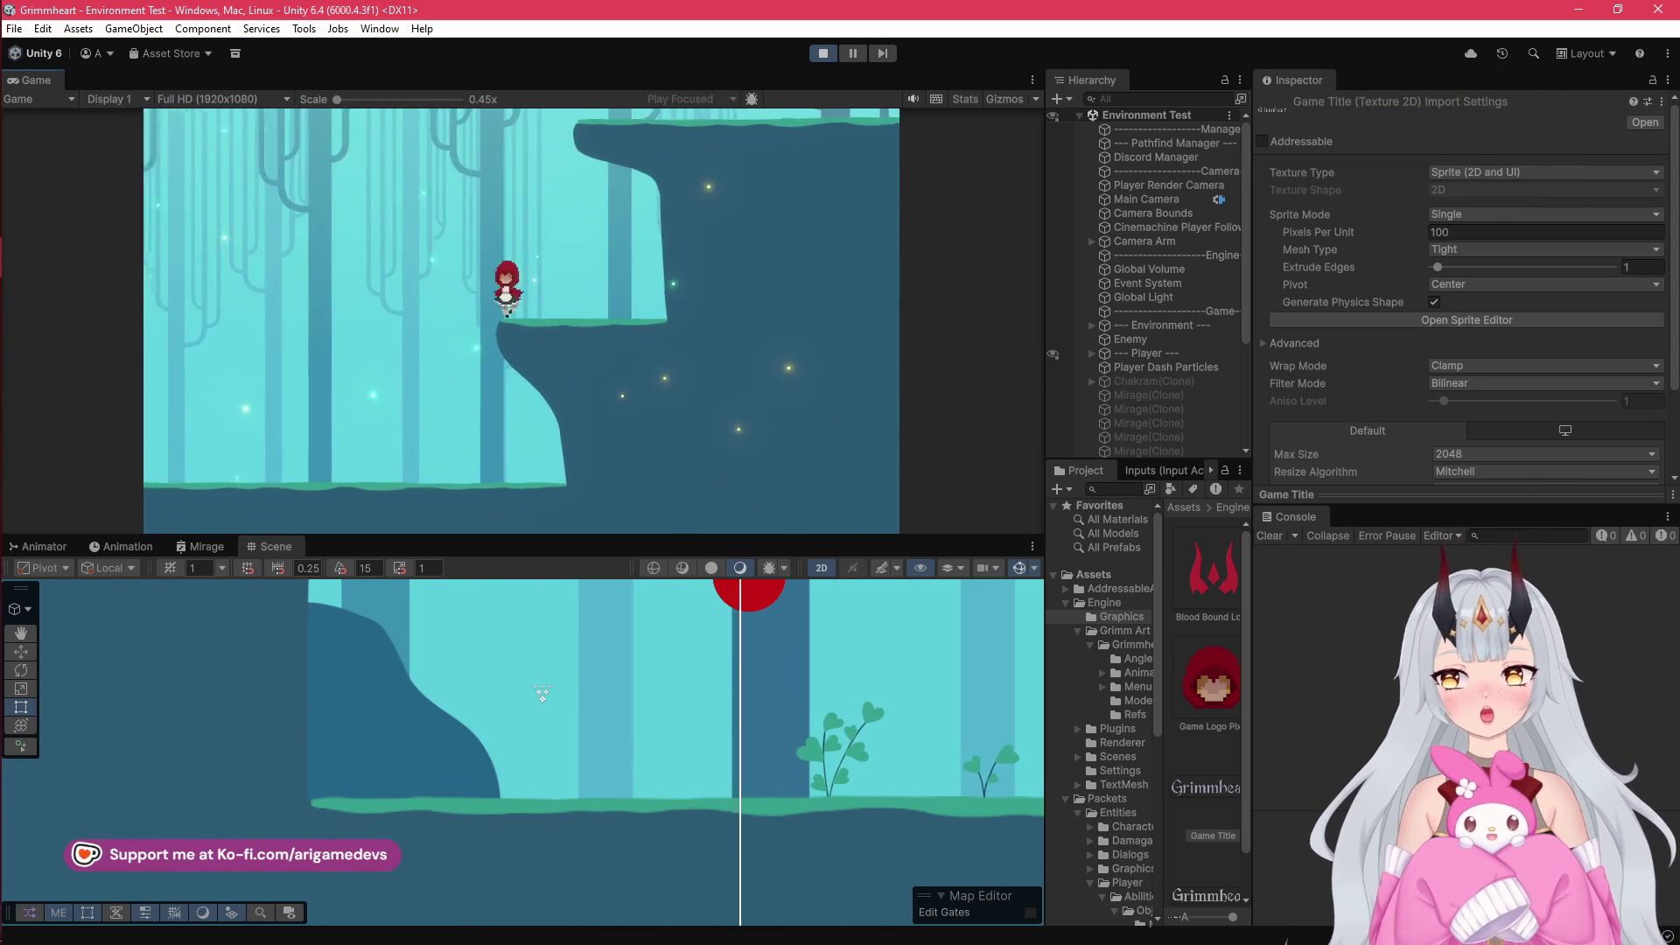
key("d")
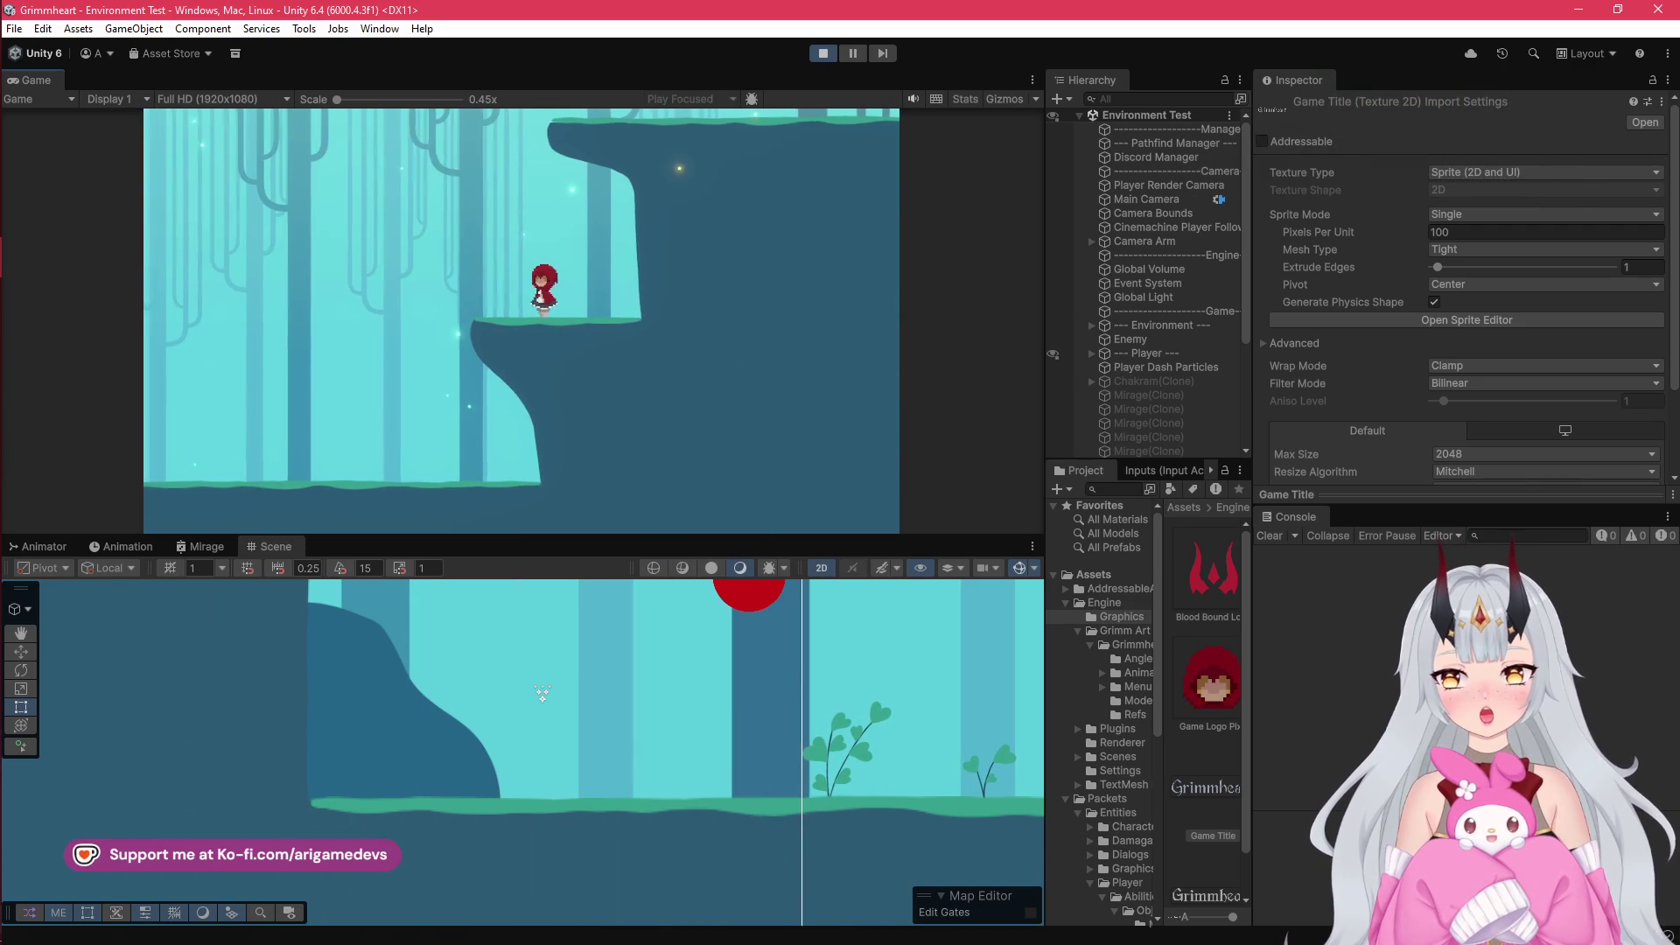
key("a")
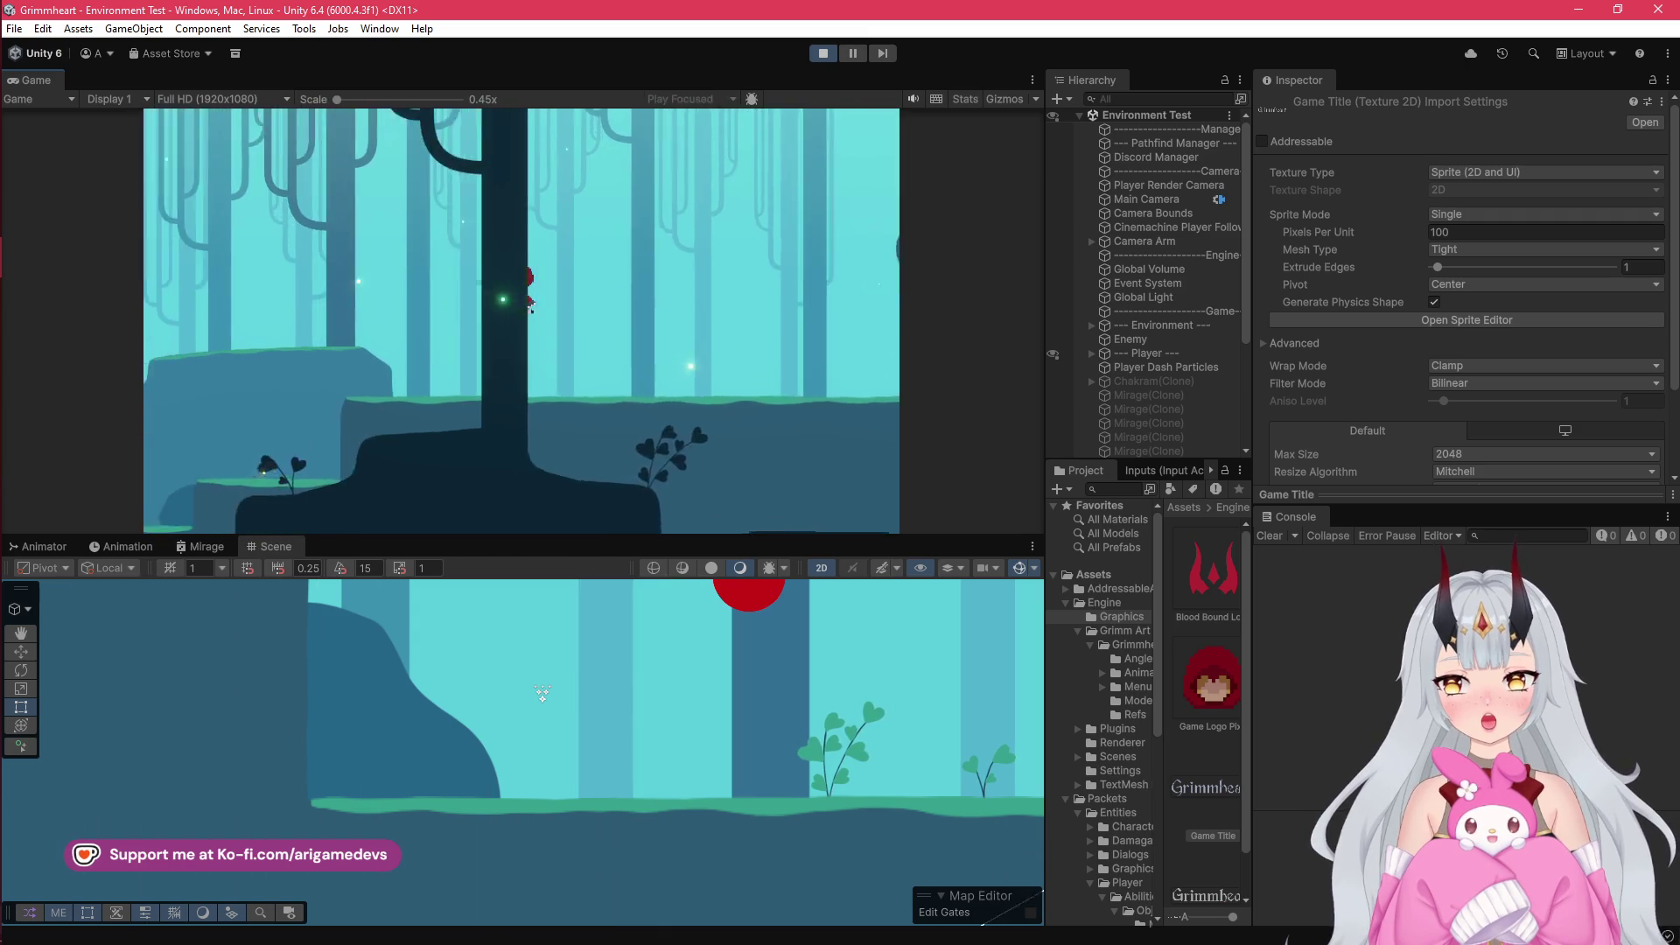
key("a")
key("a")
key("space")
- Jump repeatedly beside the red capsule, then stop play mode with Ctrl+P
key("d")
key("space")
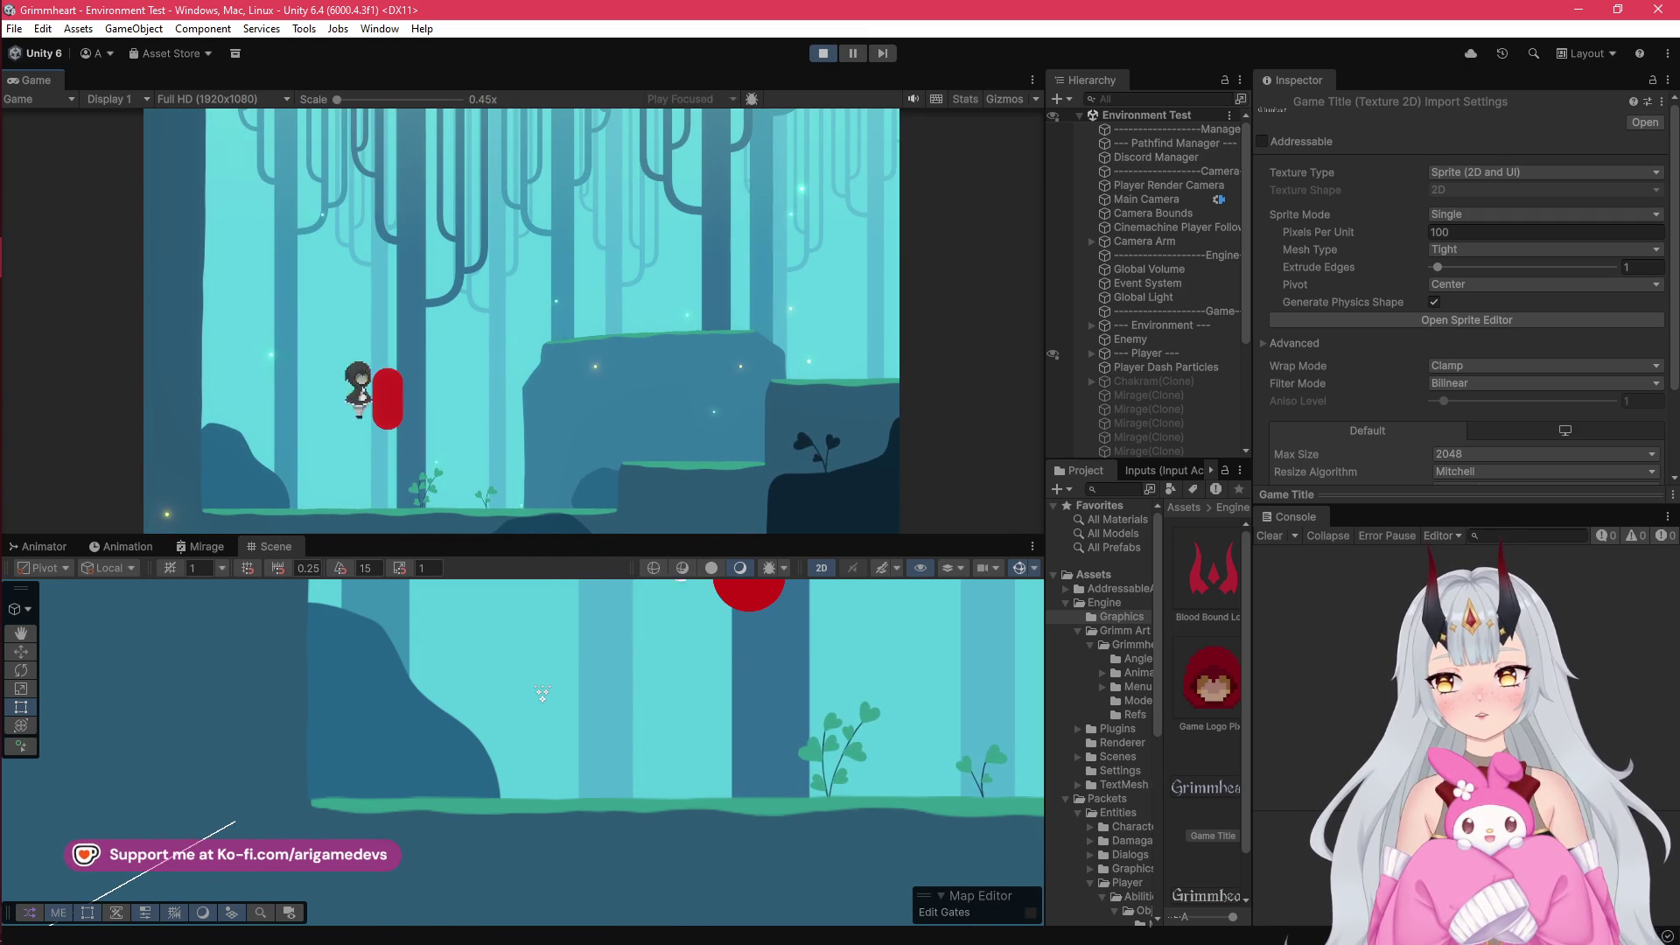
key("space")
key("space")
key("d")
key("space")
key("a")
key("d")
key("a")
key("space")
key("space")
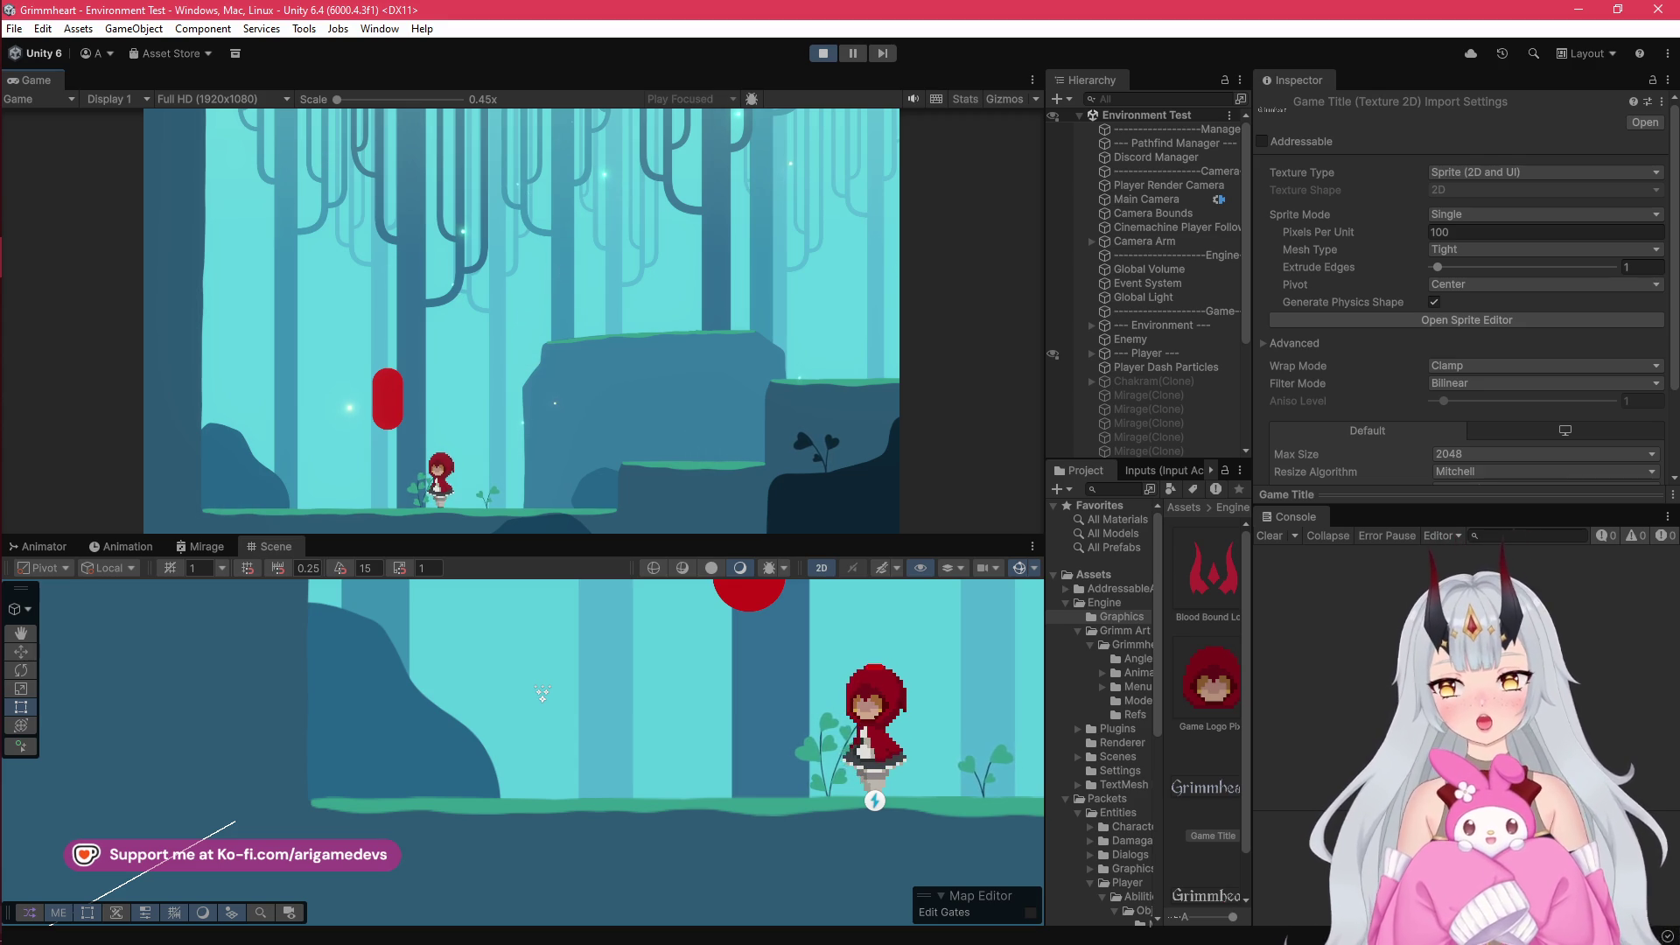
key("ctrl+p")
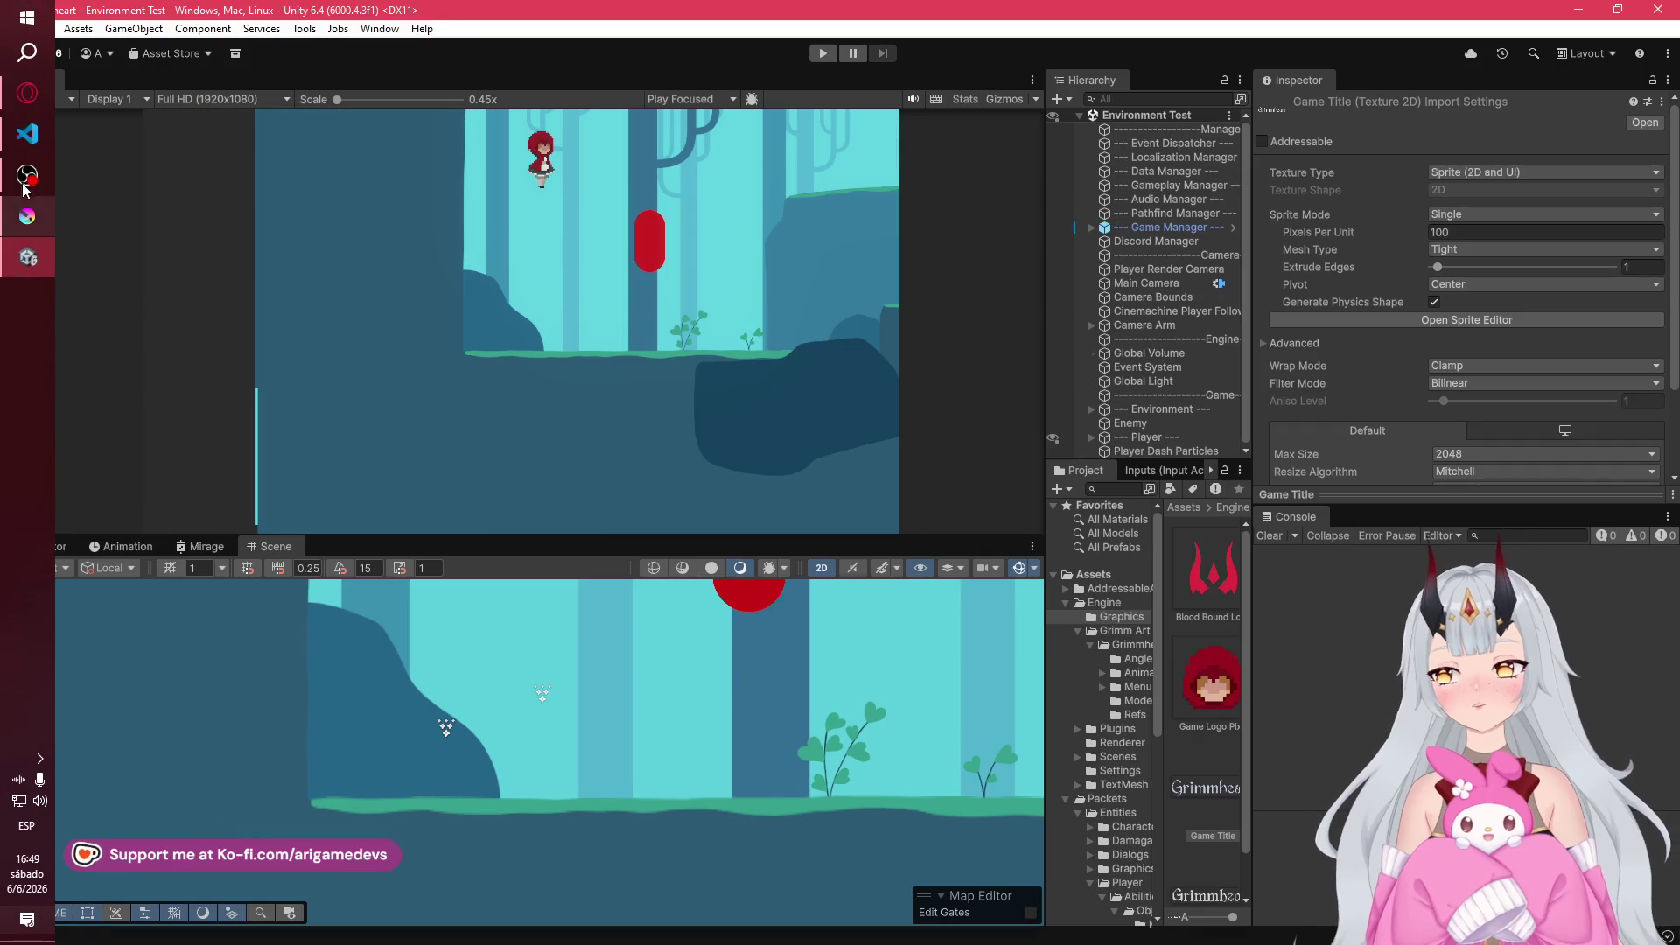
- Bring Krita to the front and show the Violet Princess.kra reference board
left_click(27, 175)
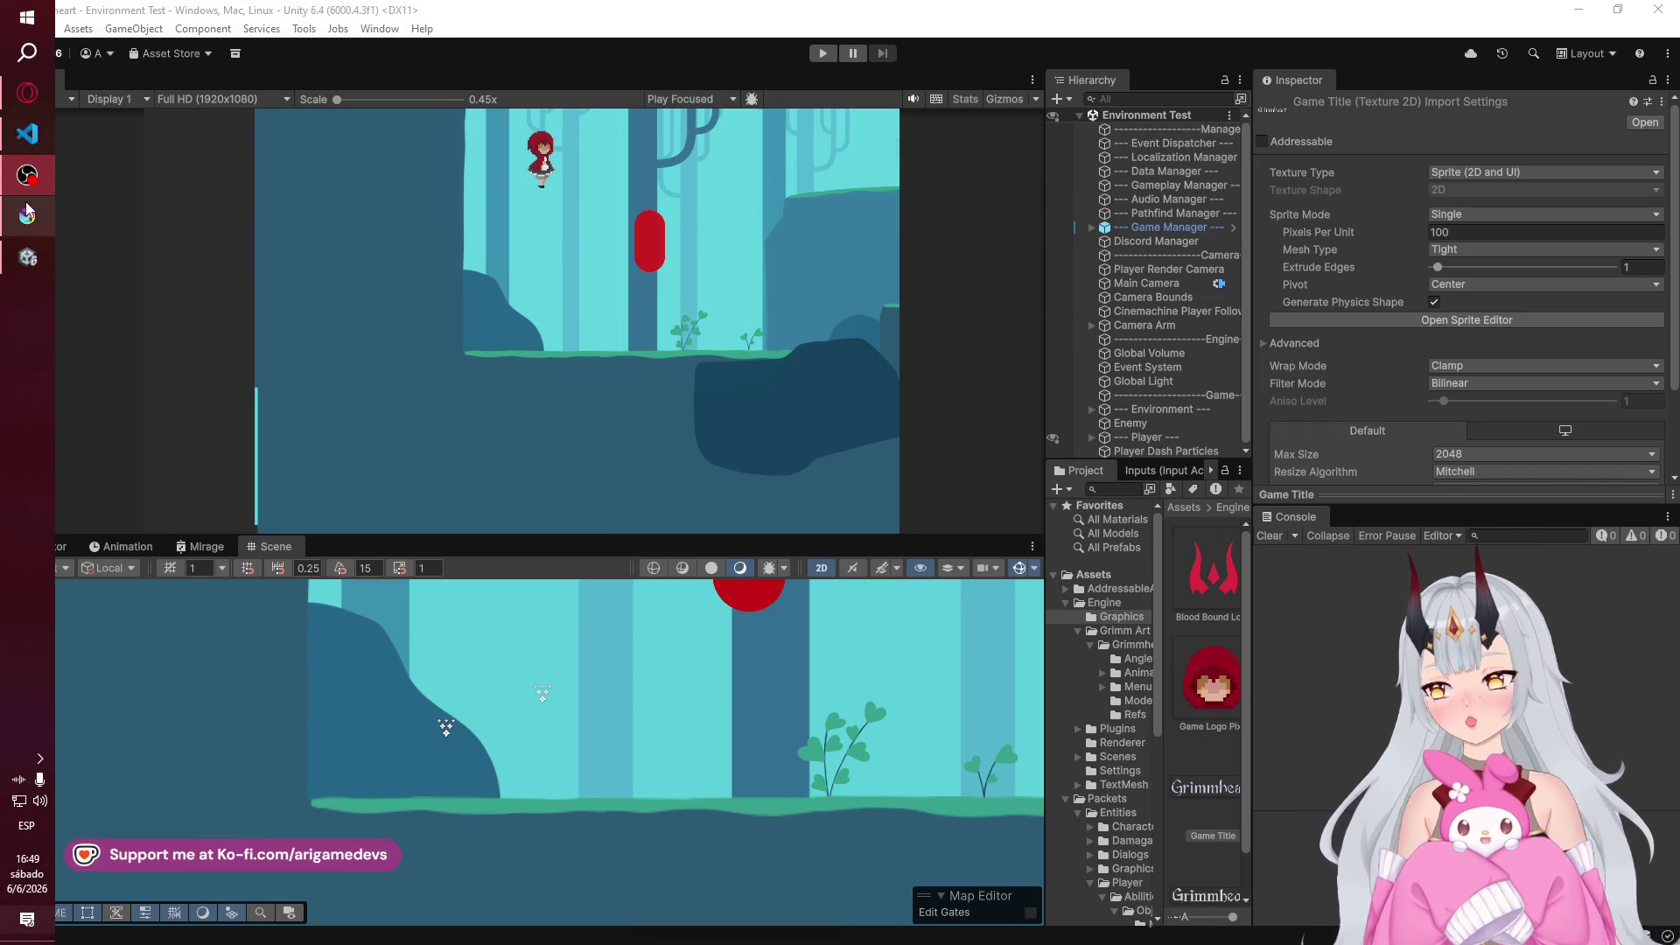
left_click(27, 215)
left_click(846, 87)
- Pan across the board's lower reference images, then return to Princess Design.png
scroll(853, 422, "down", 5)
scroll(853, 421, "up", 7)
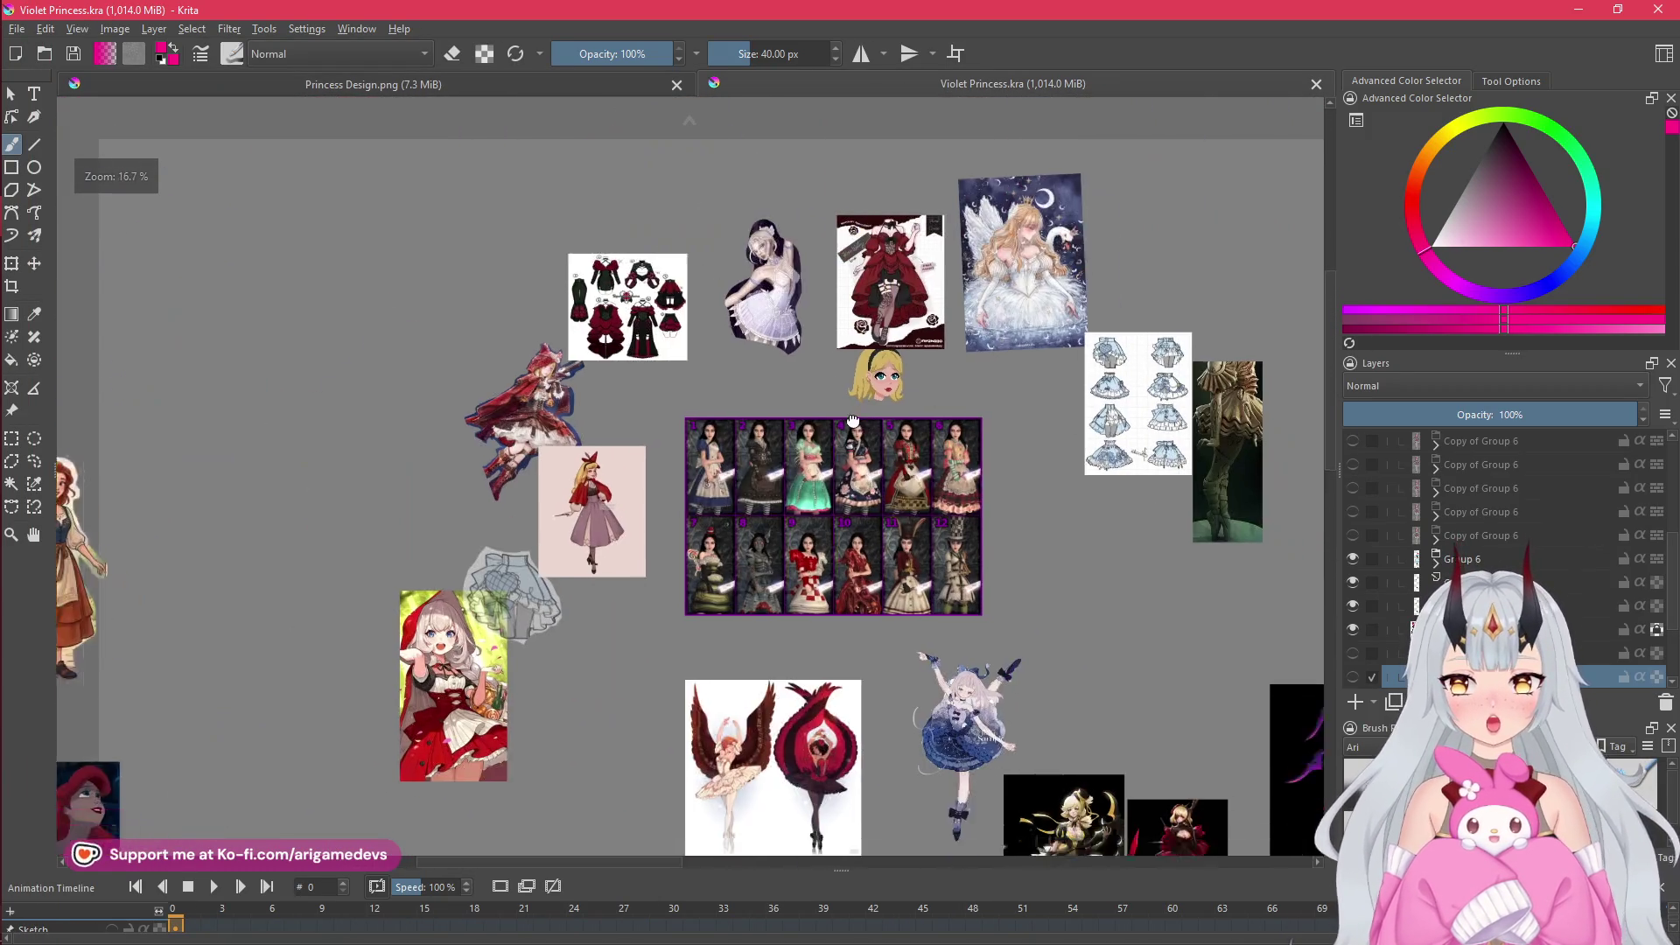
left_click_drag(853, 422, 774, 368)
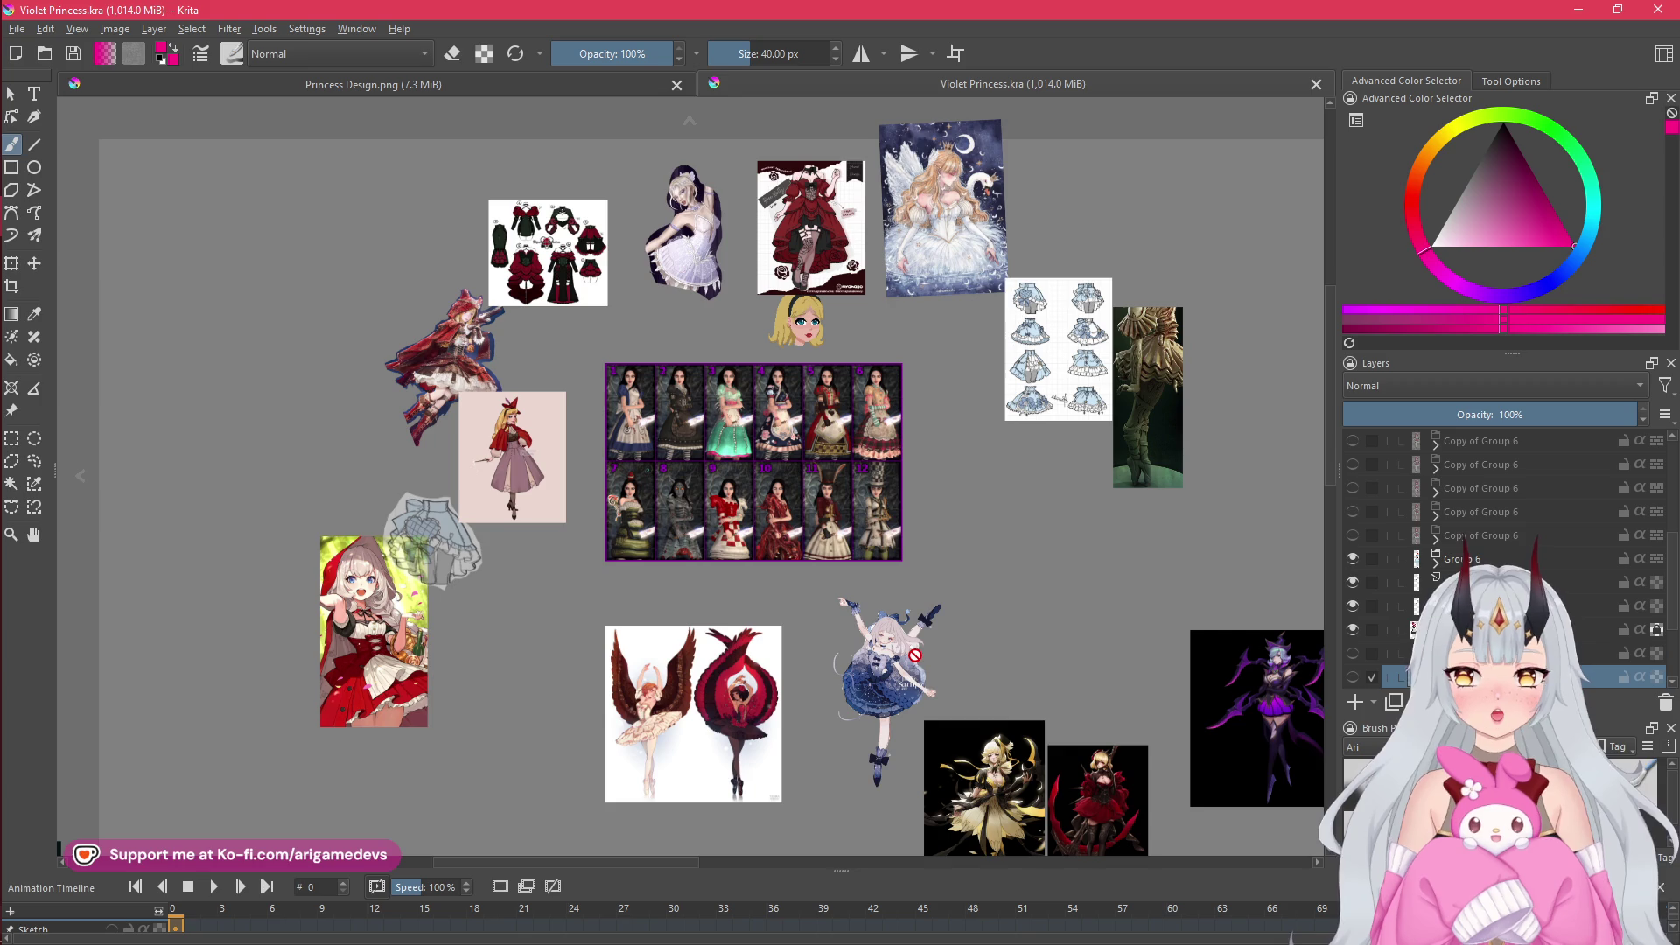
scroll(915, 655, "down", 3)
scroll(914, 654, "right", 1)
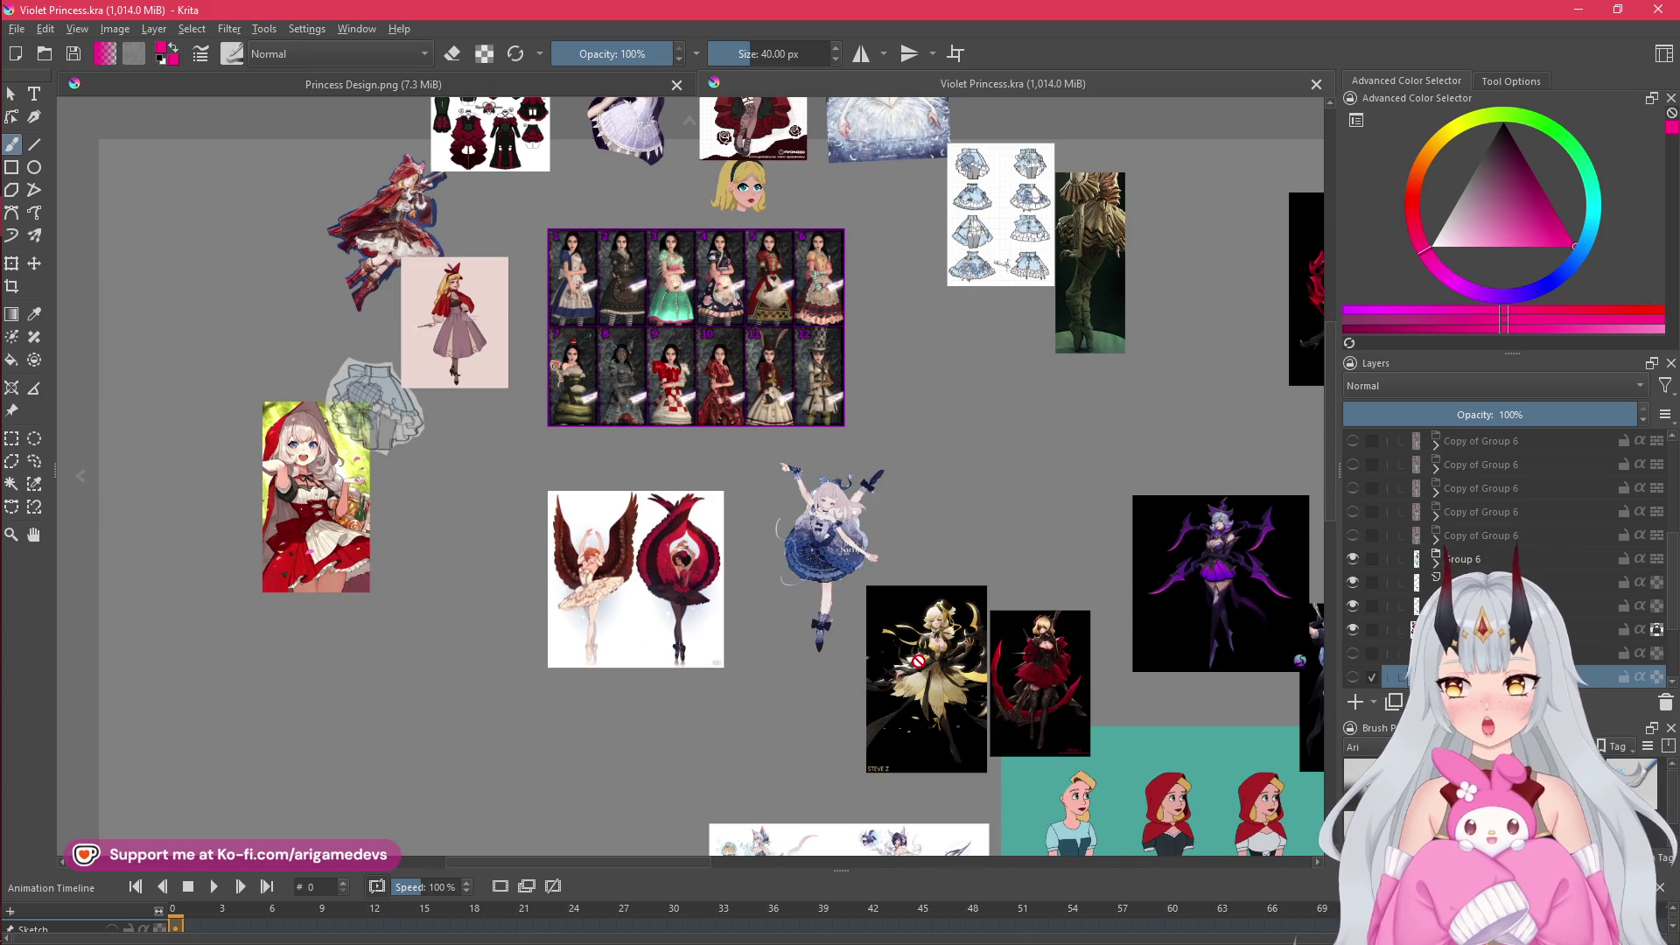
left_click_drag(810, 657, 439, 476)
mouse_move(712, 537)
left_mouse_down()
mouse_move(696, 359)
mouse_move(817, 467)
mouse_move(929, 509)
left_mouse_up()
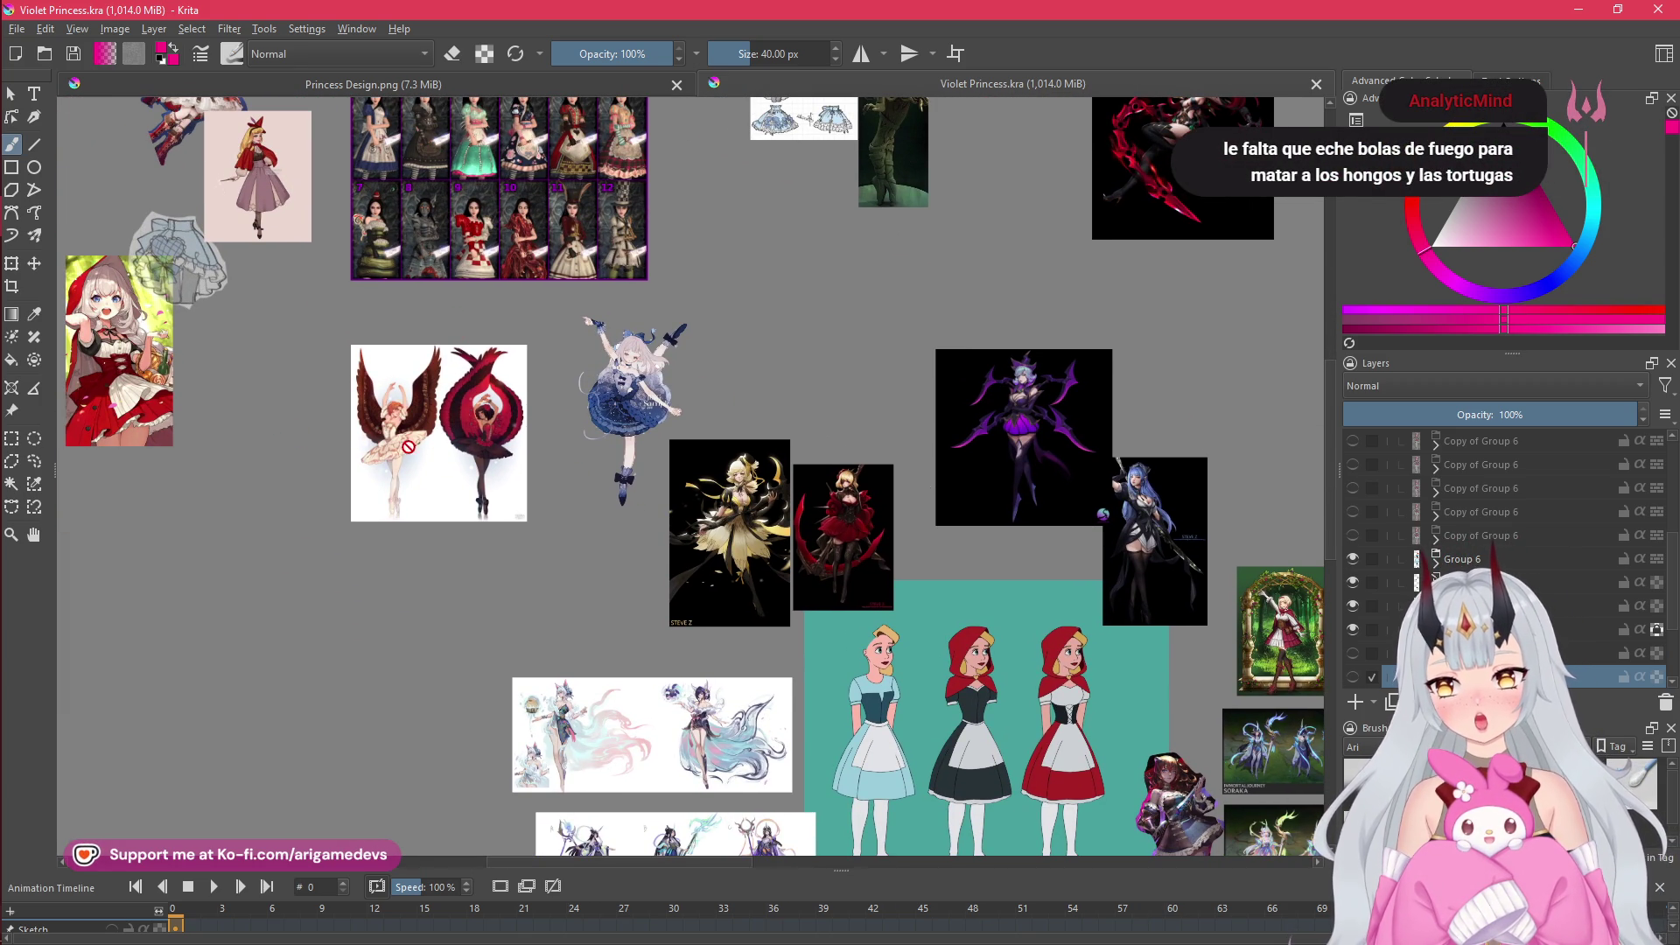
left_click(557, 88)
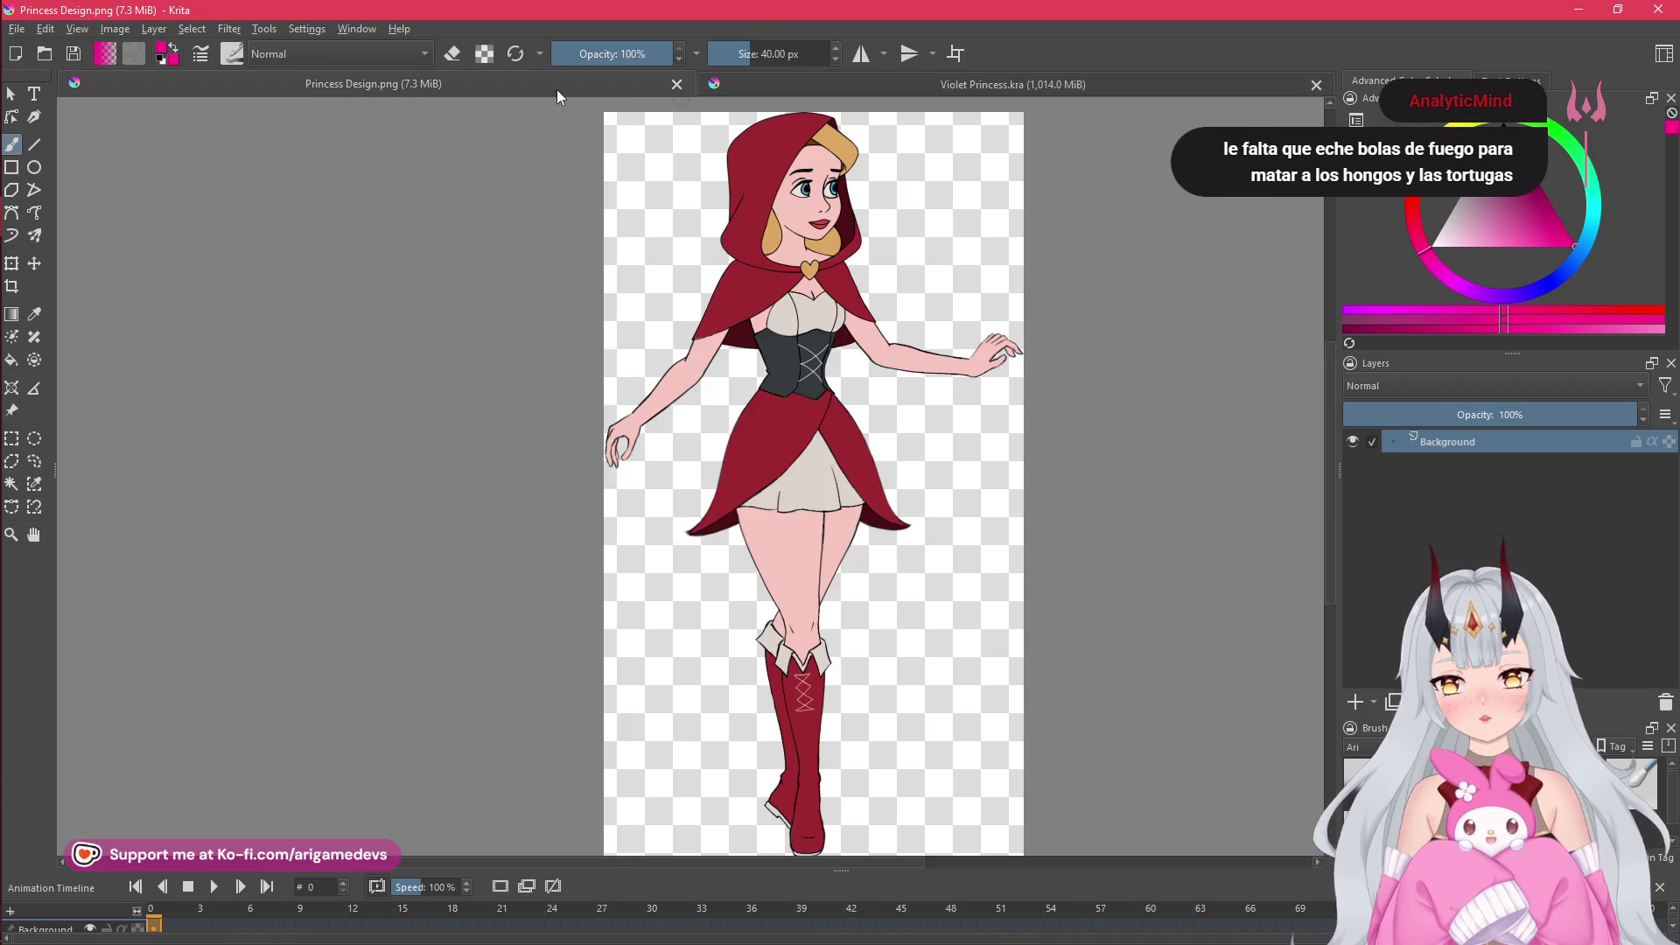
left_click_drag(859, 386, 827, 369)
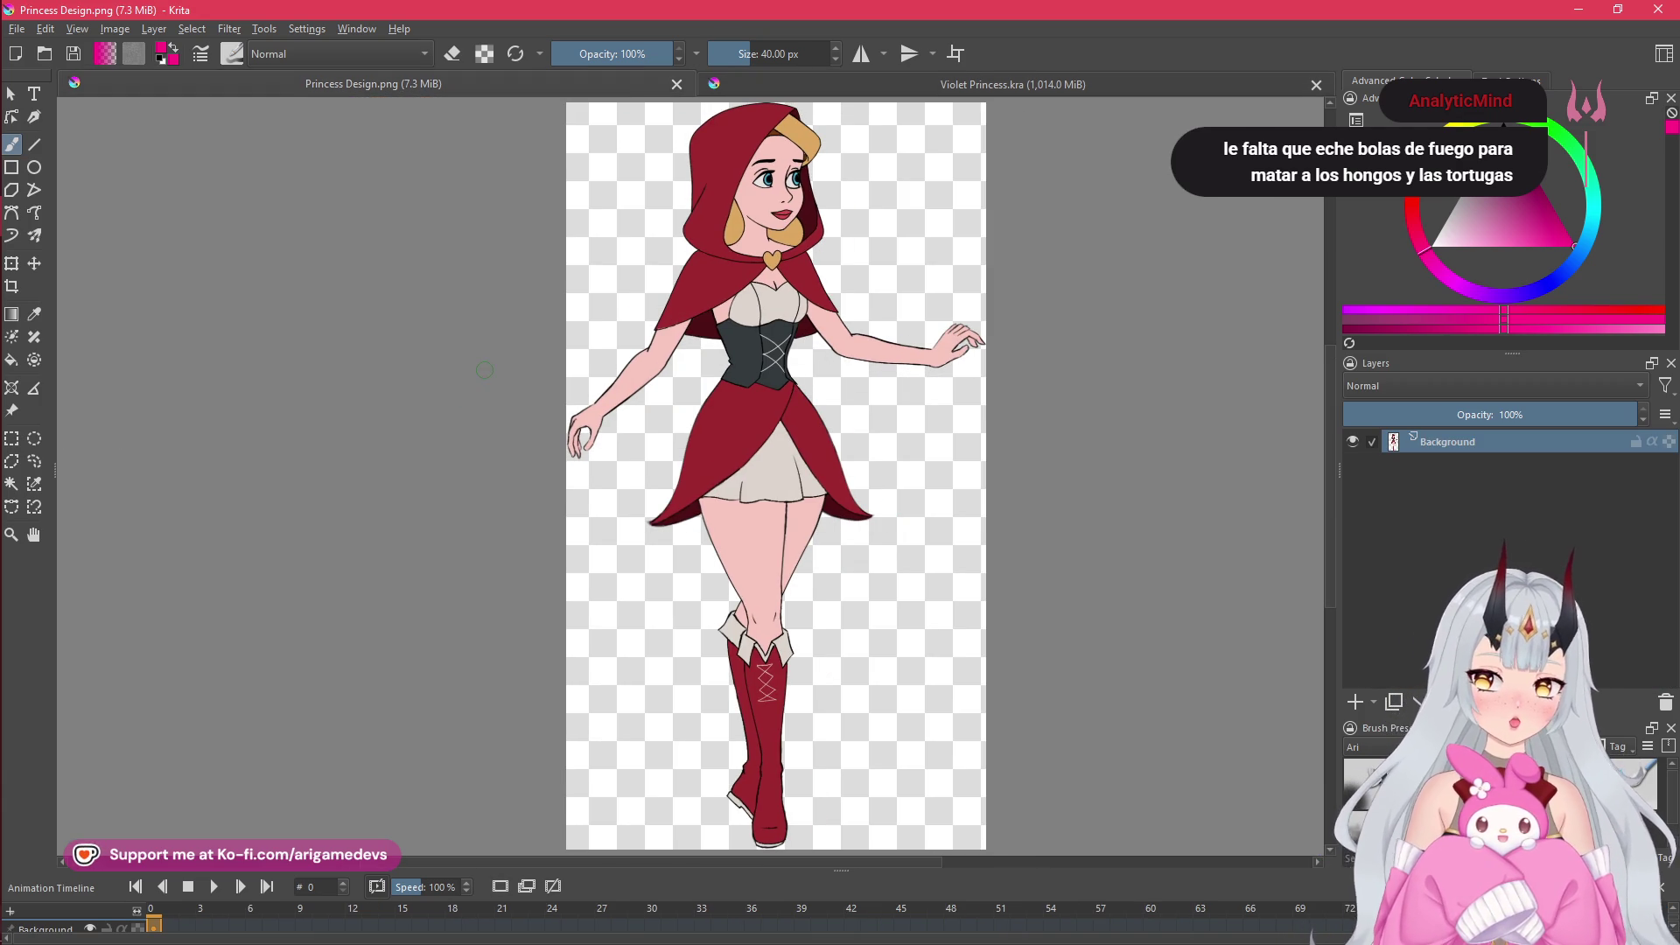
mouse_move(5, 247)
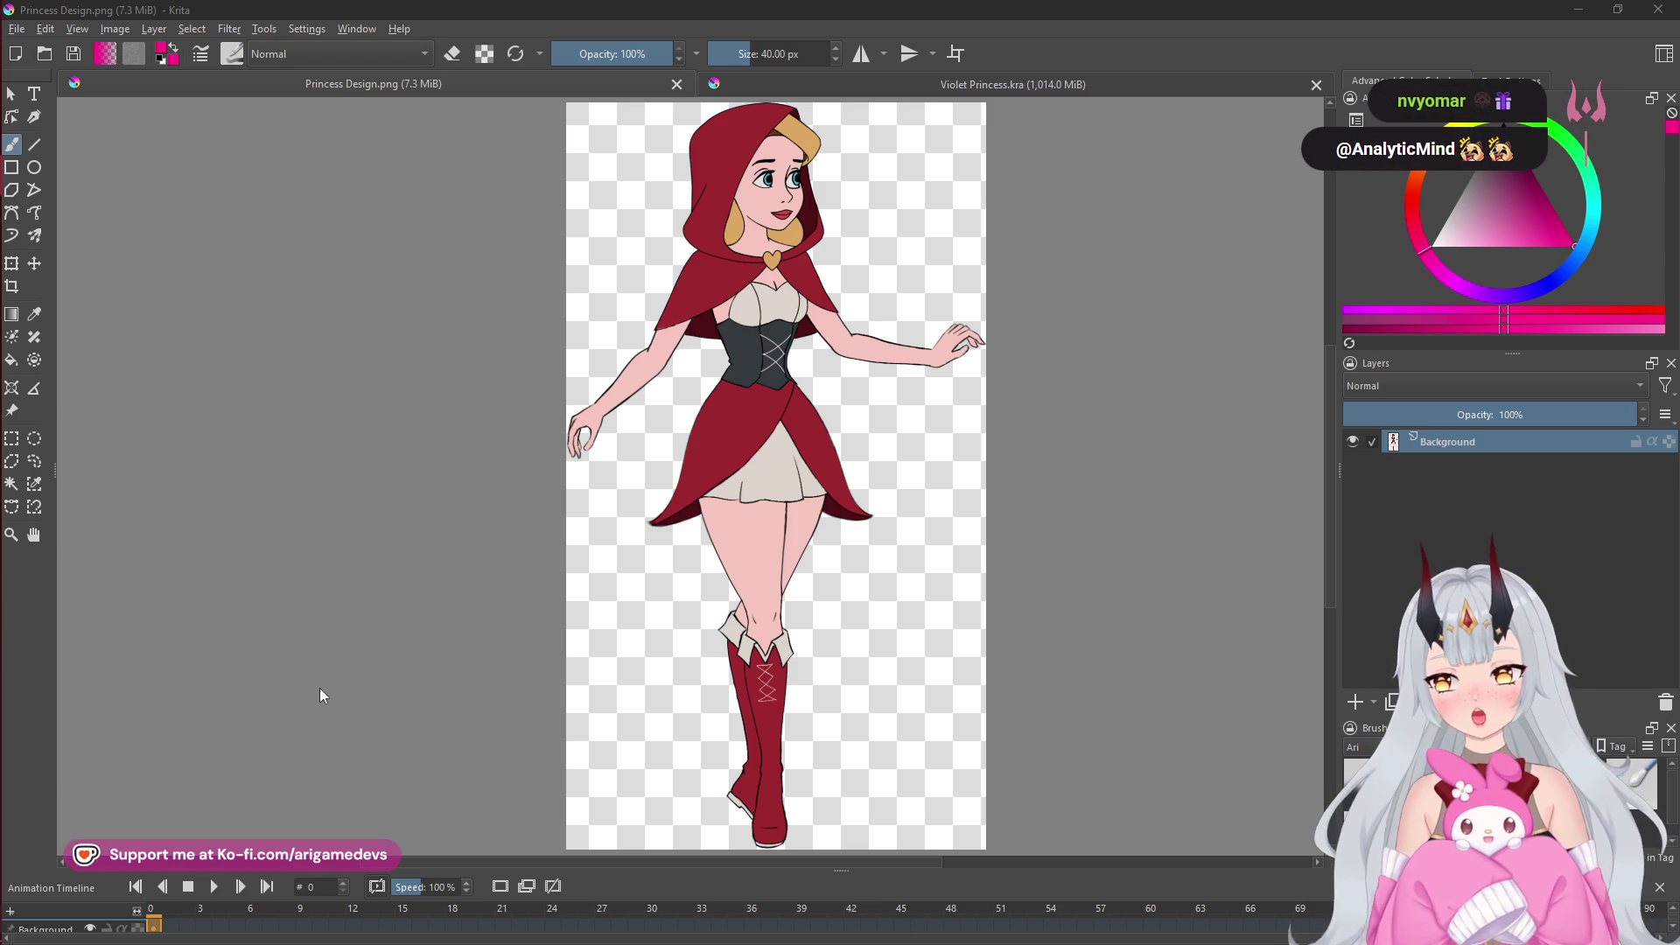
mouse_move(18, 349)
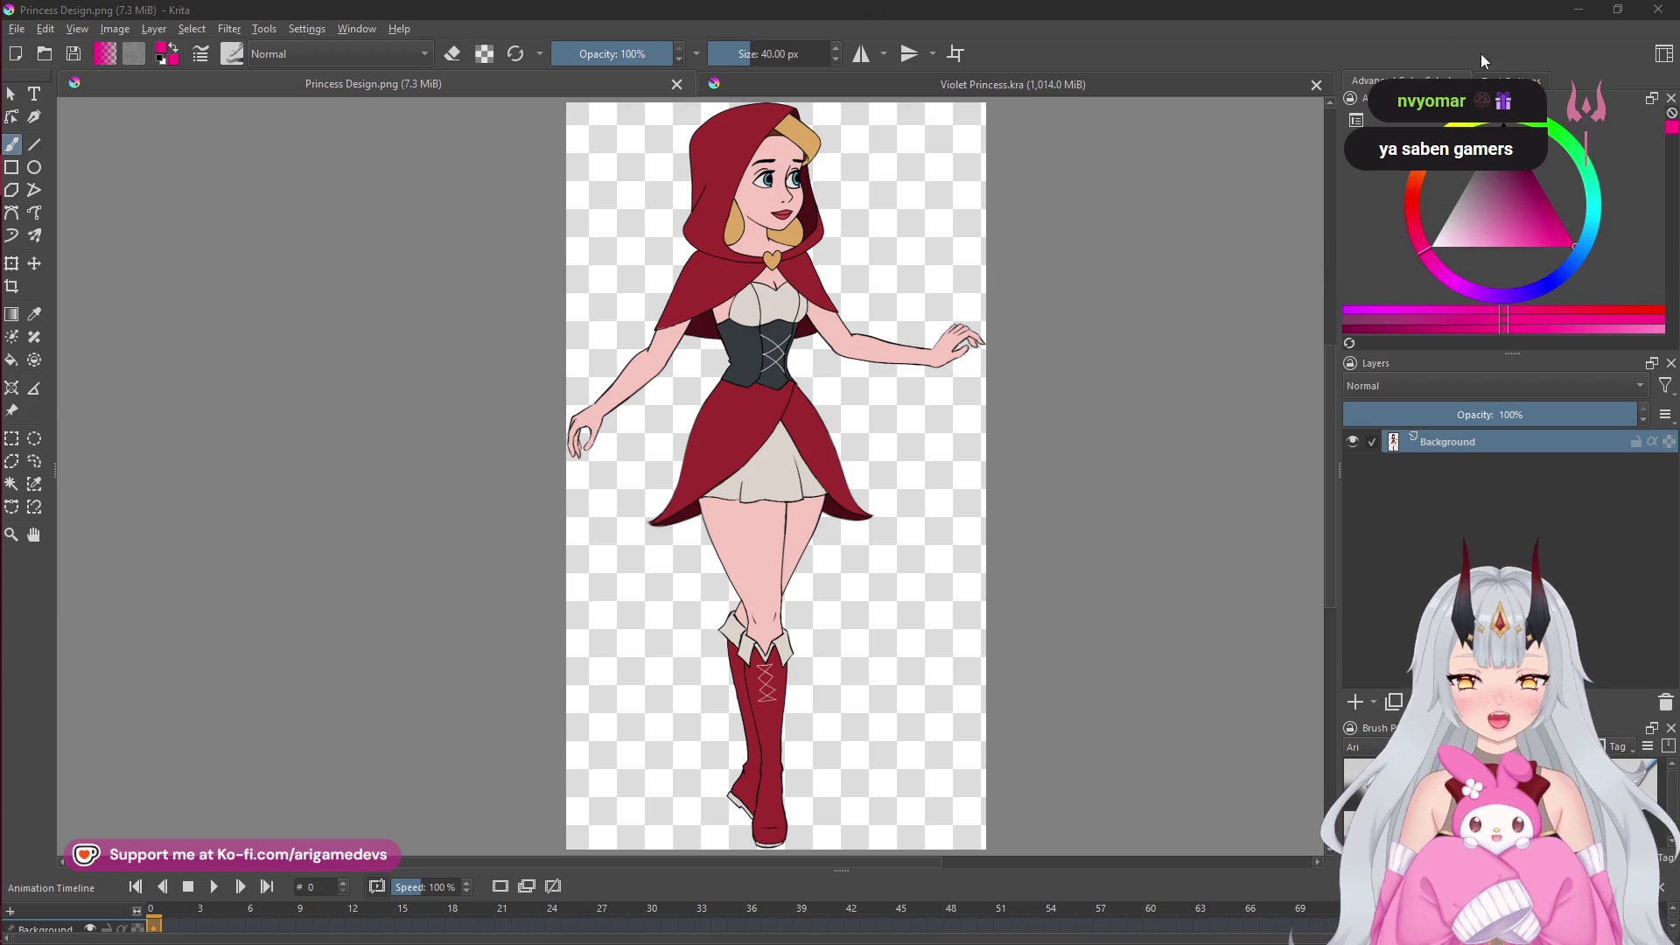
mouse_move(22, 234)
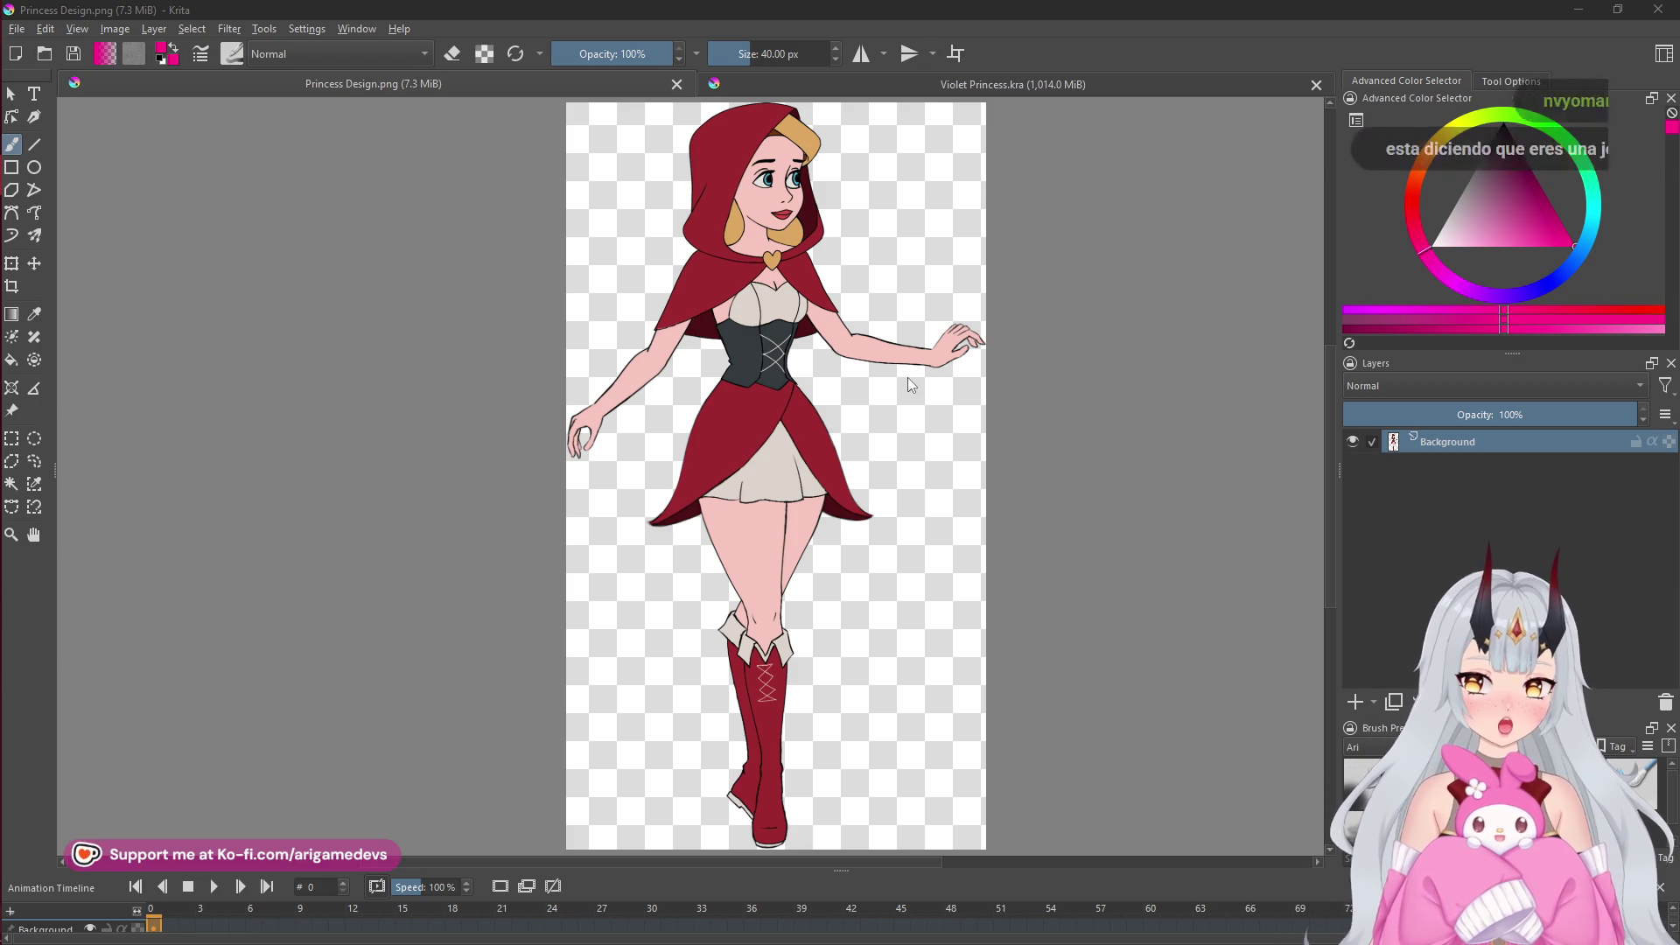
mouse_move(3, 448)
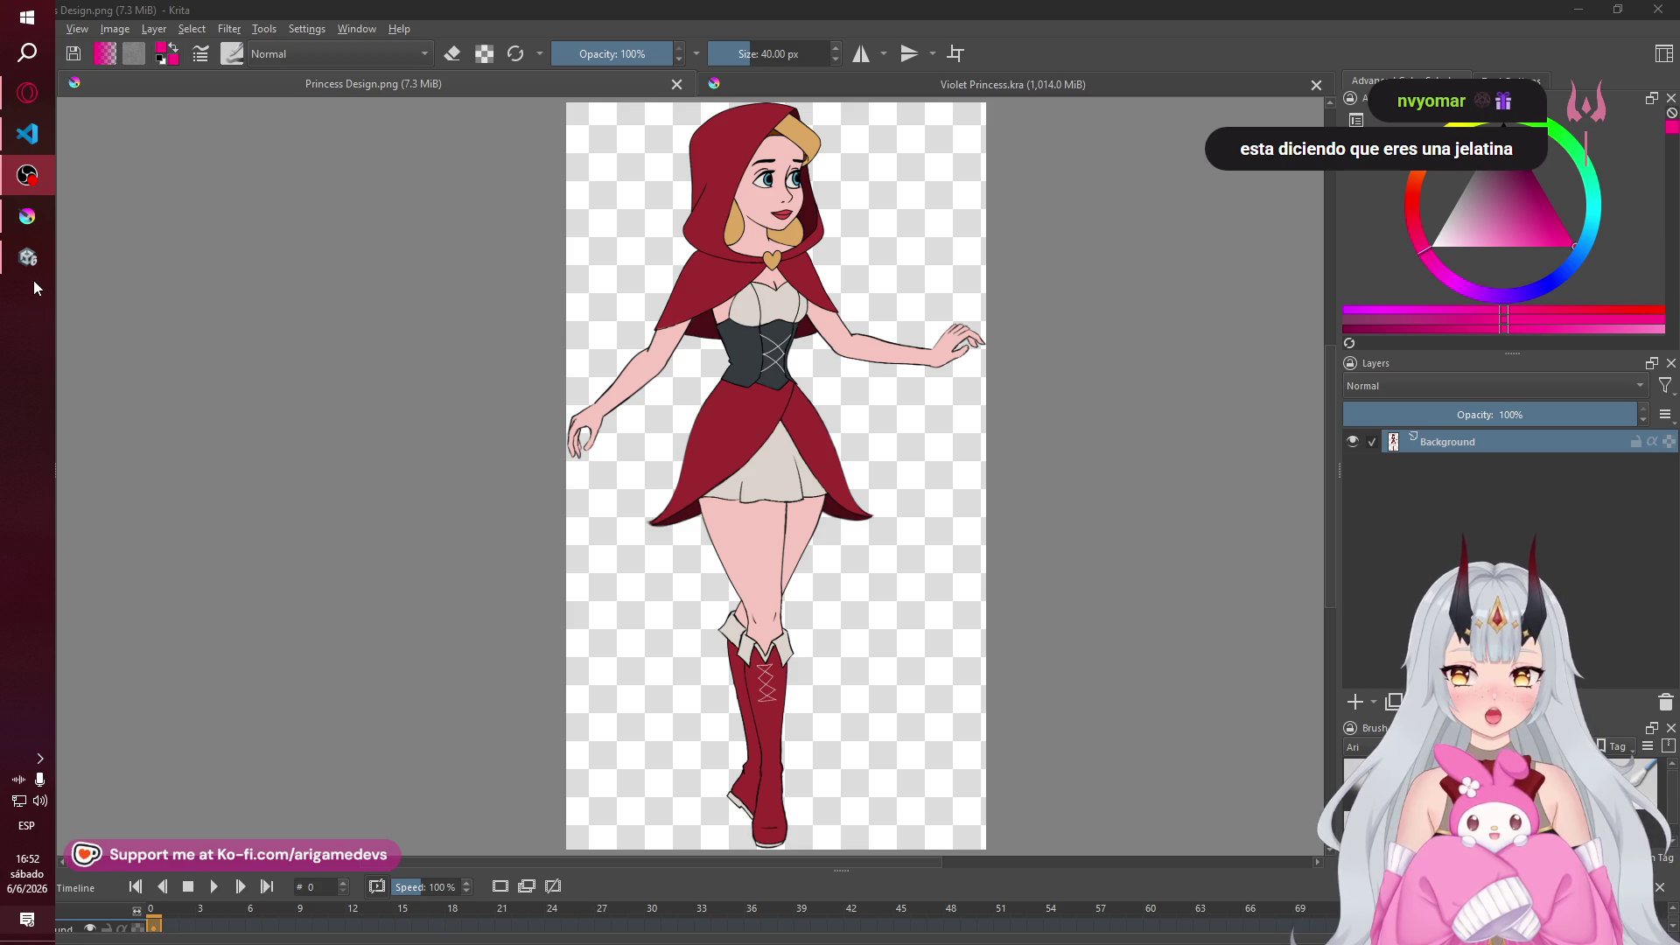
left_click(13, 263)
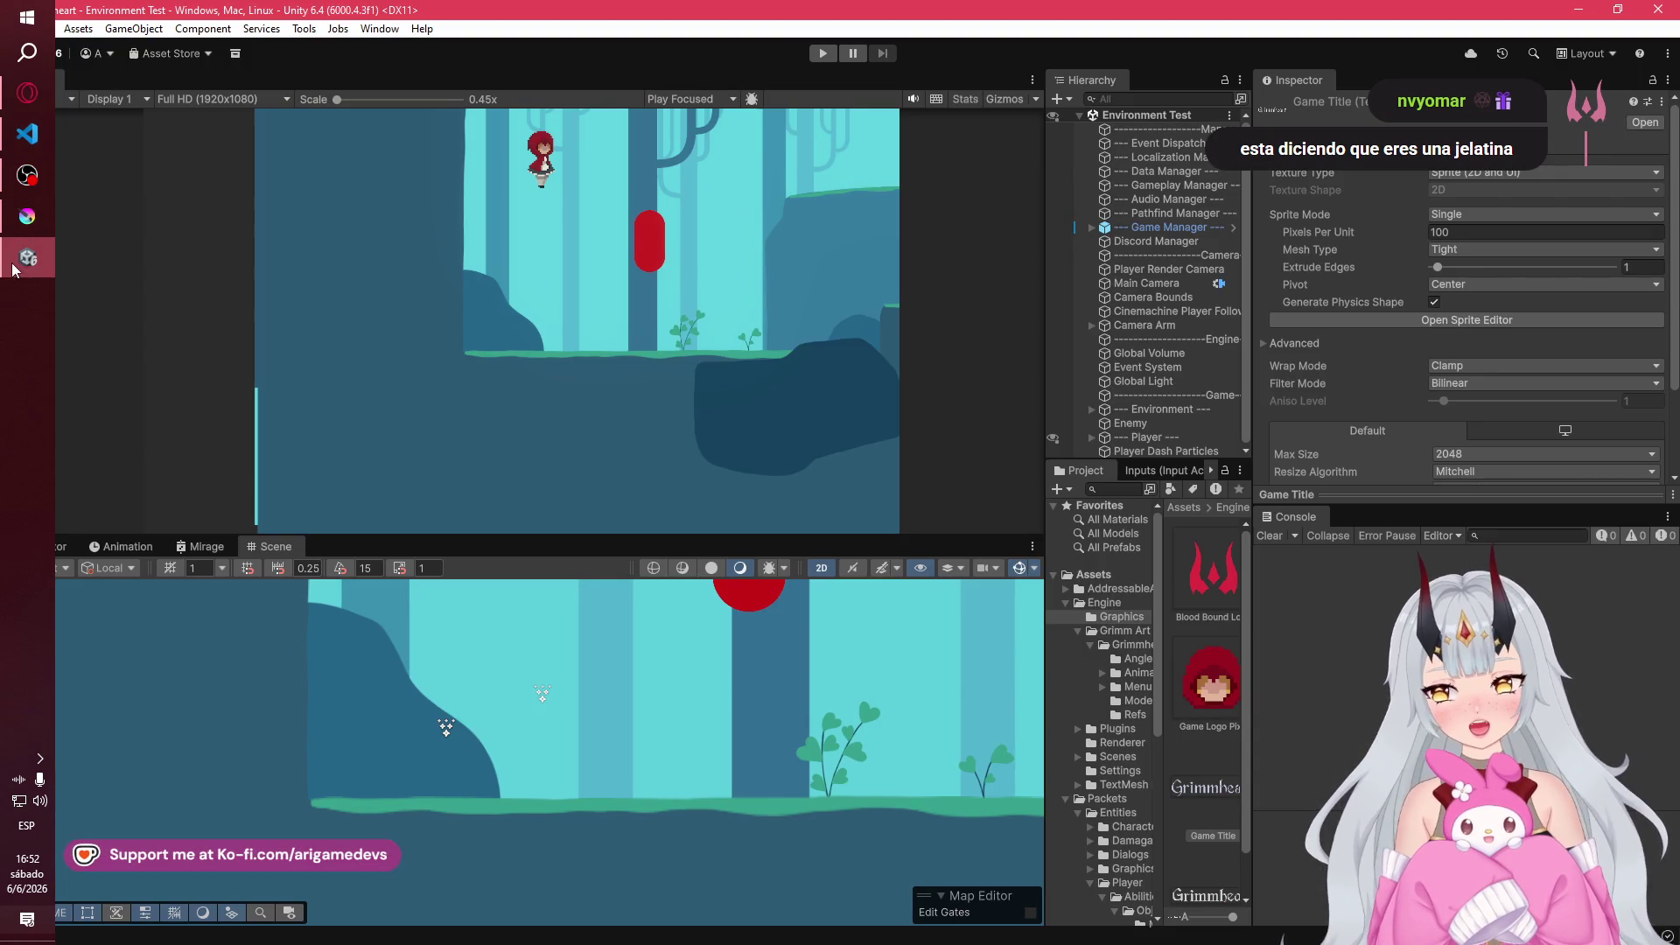
left_click(35, 223)
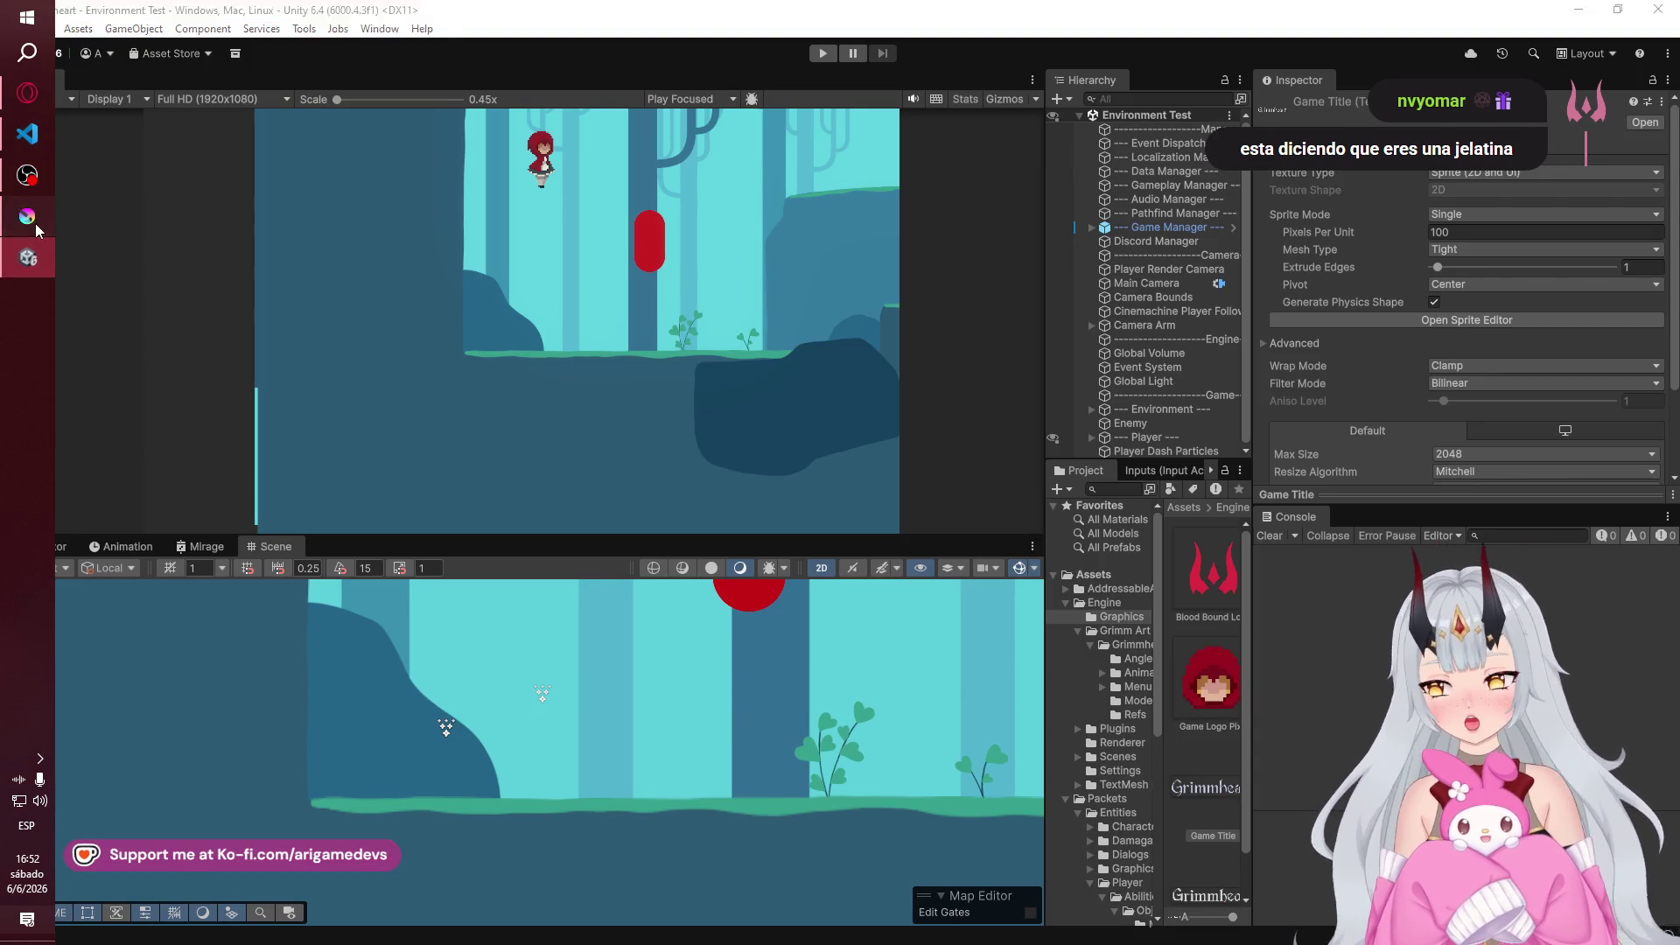
left_click(72, 160)
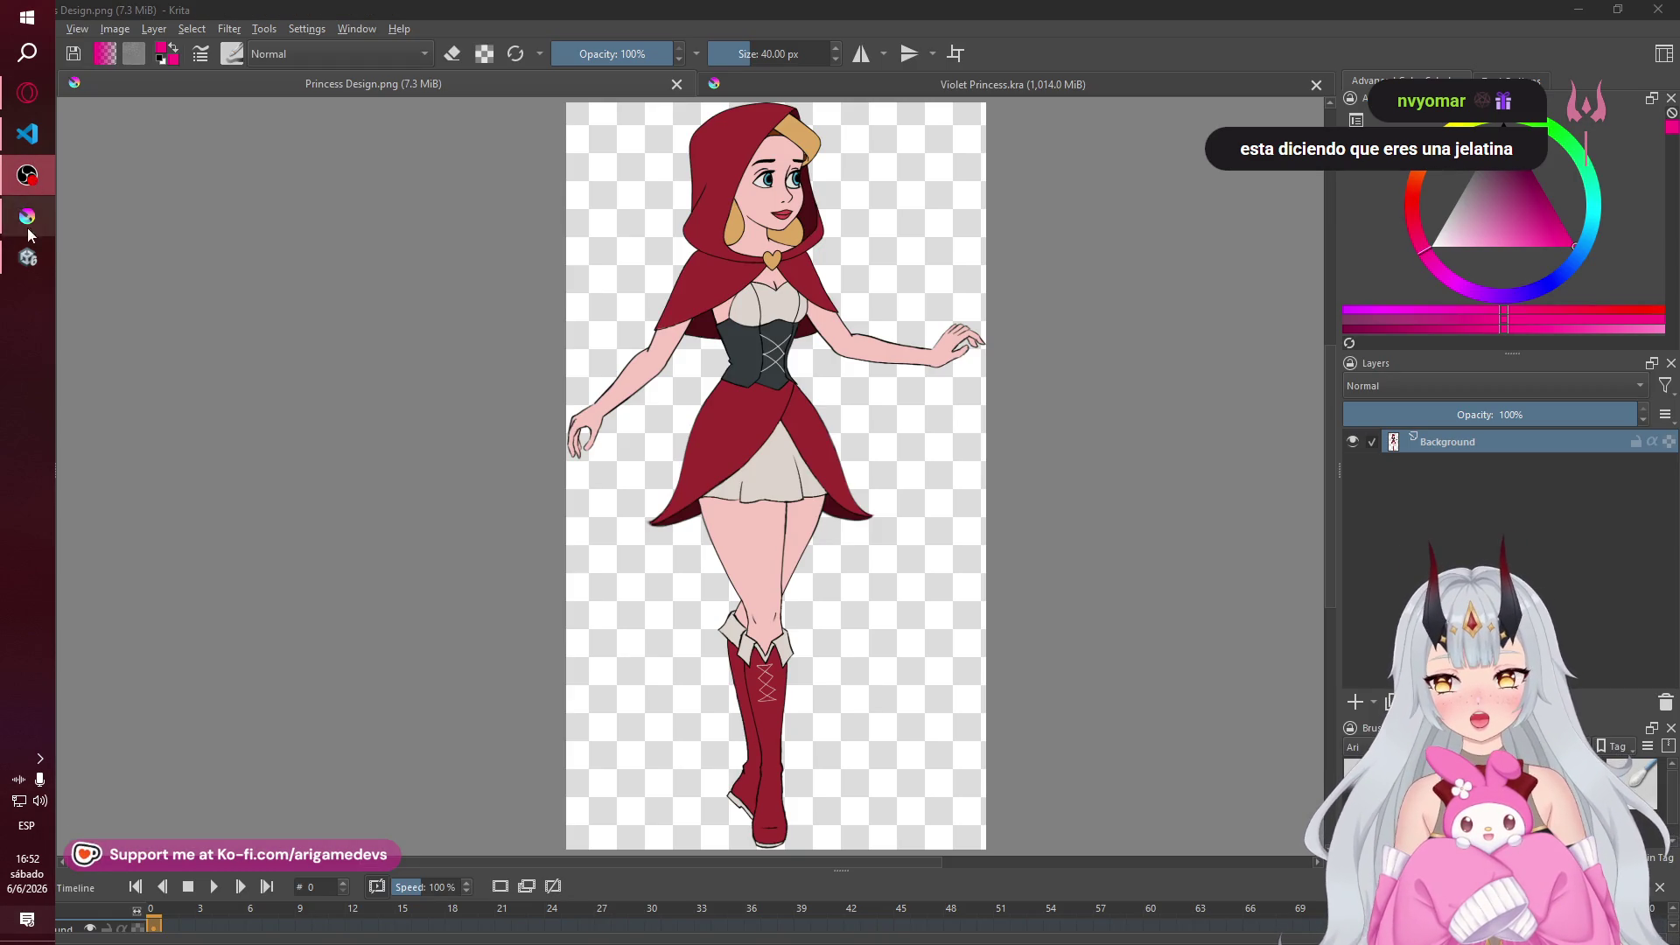
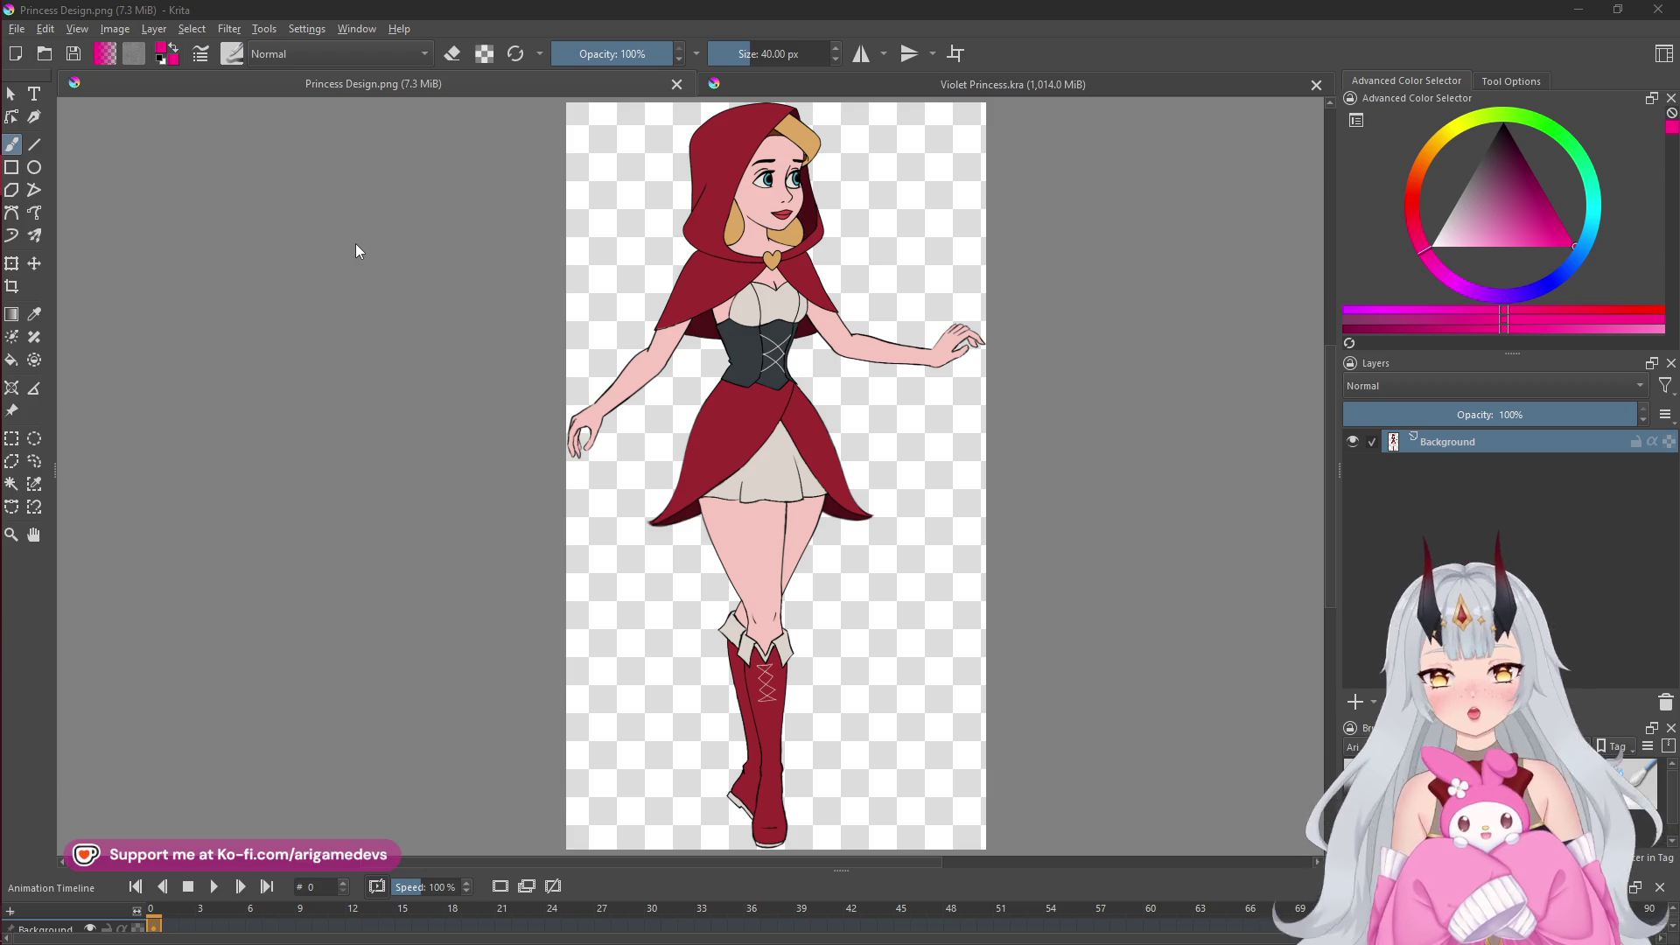
- Switch to Chakram.cs in VS Code and scroll over its fields and LaunchChakram method
mouse_move(47, 353)
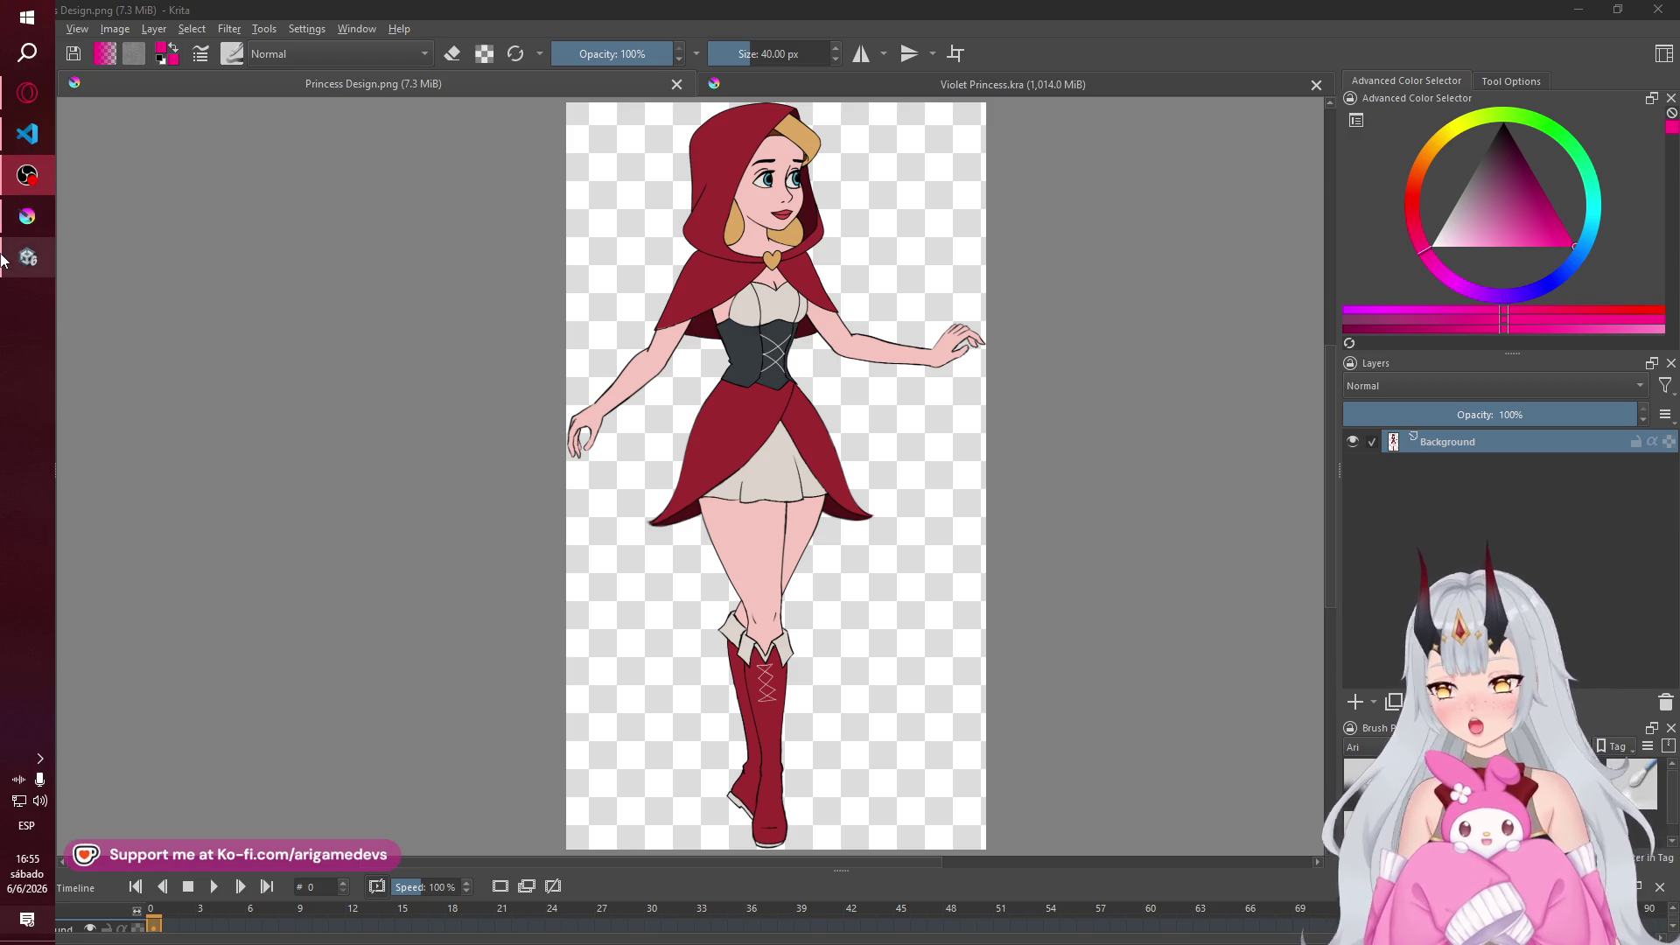
mouse_move(3, 259)
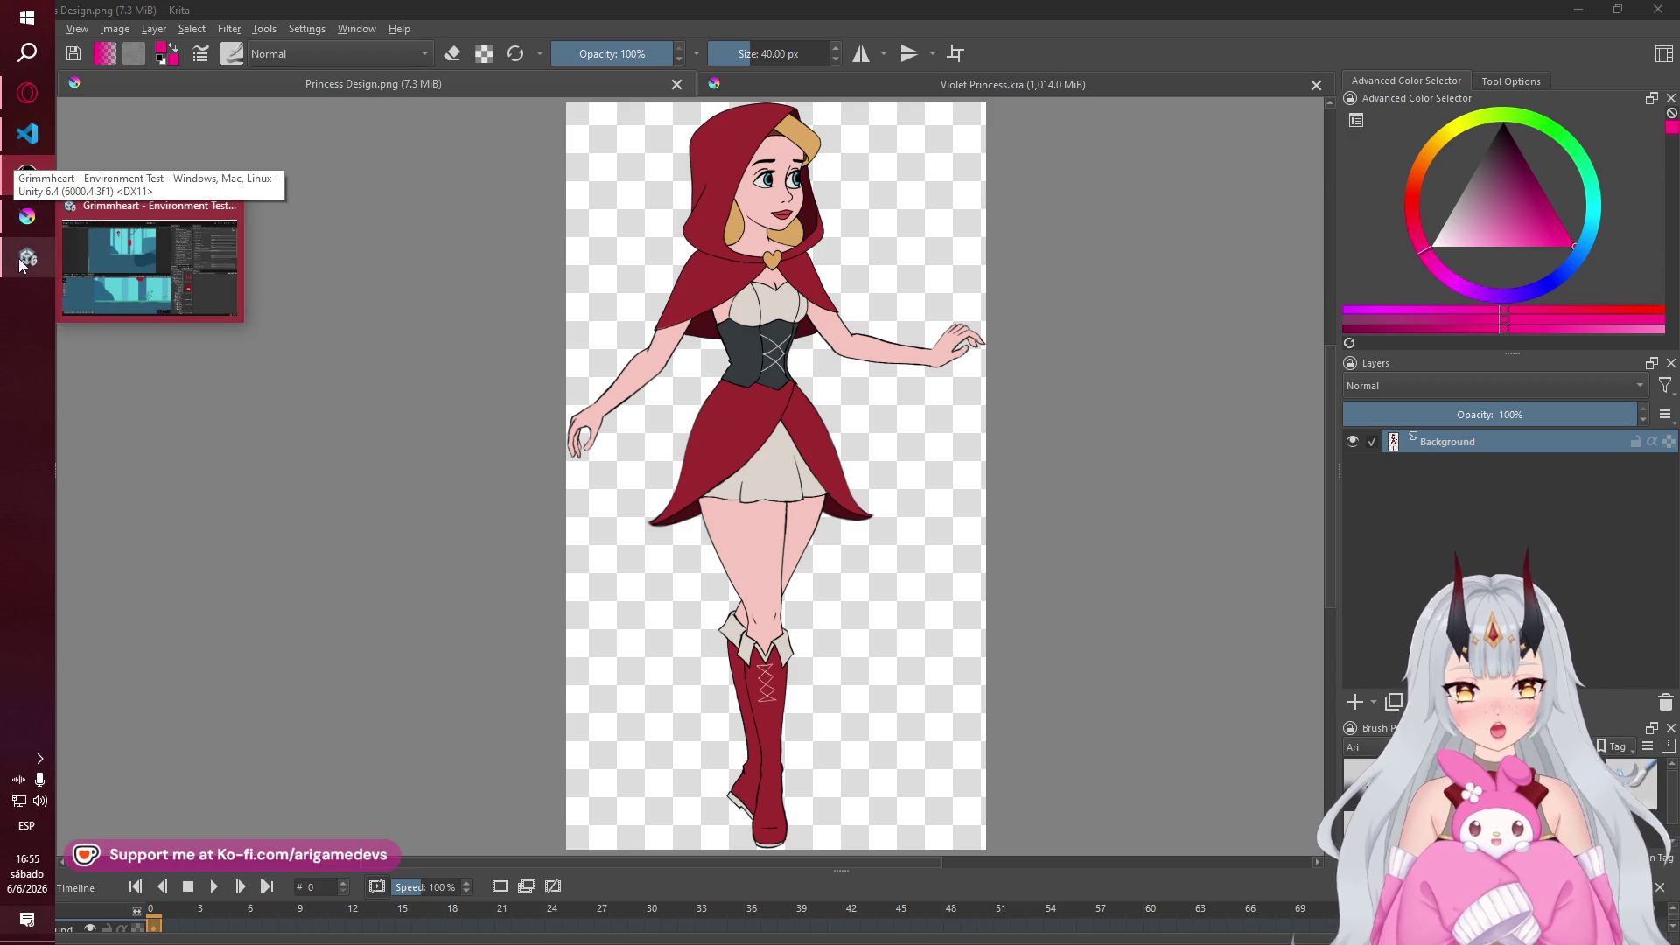
mouse_move(26, 232)
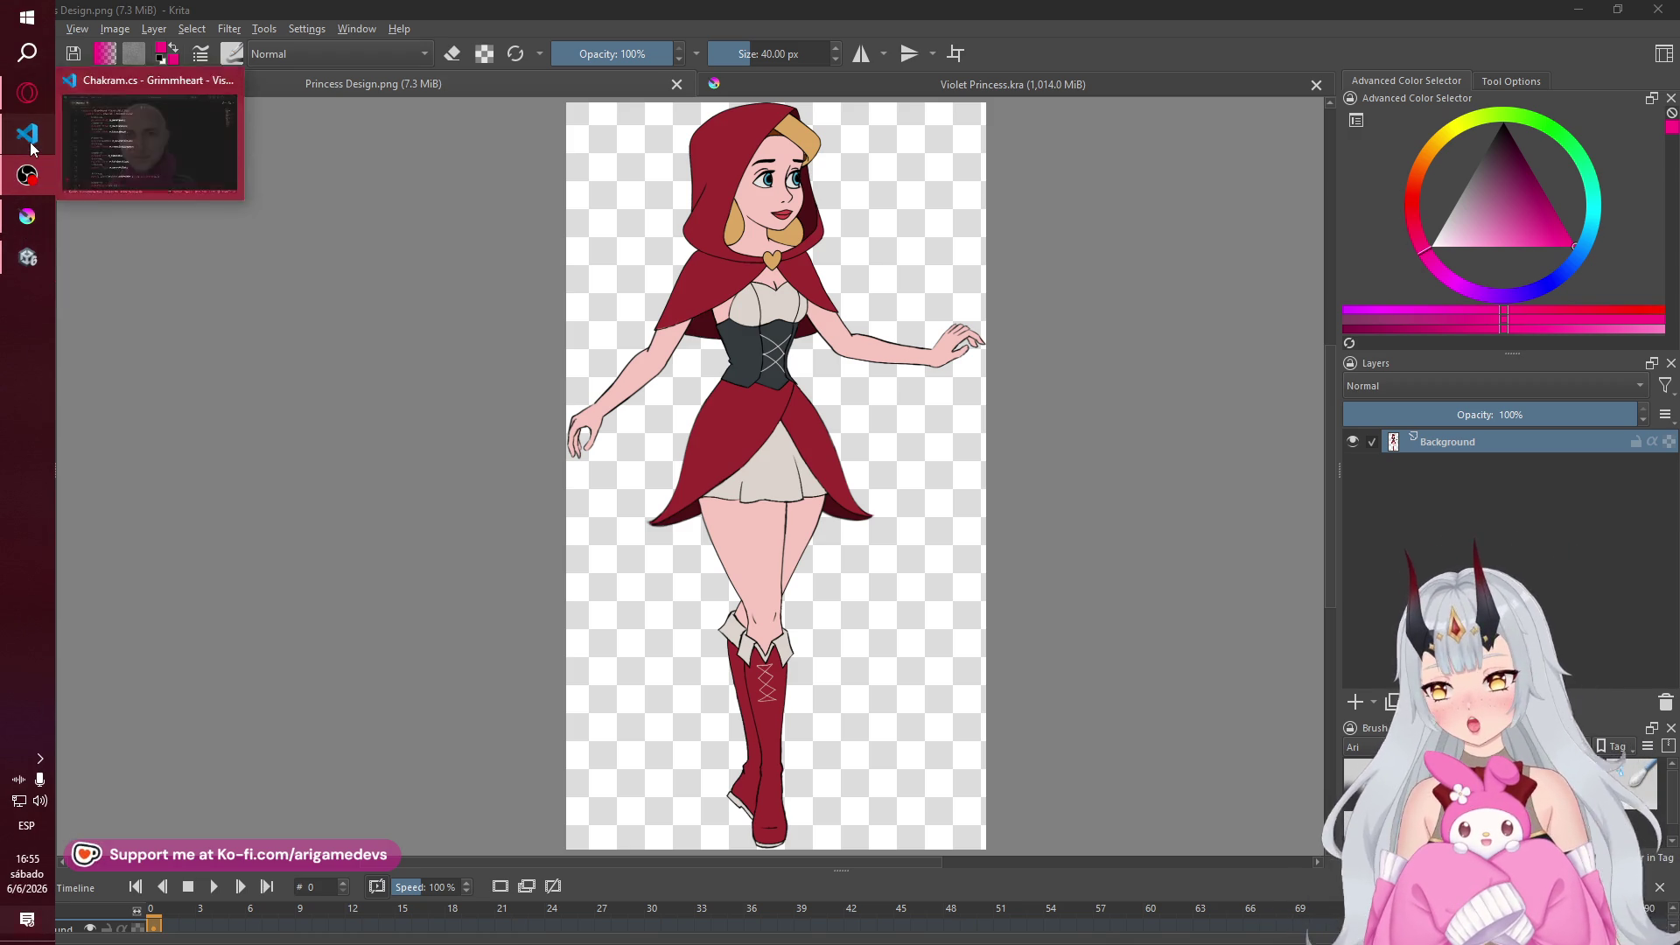
left_click(130, 166)
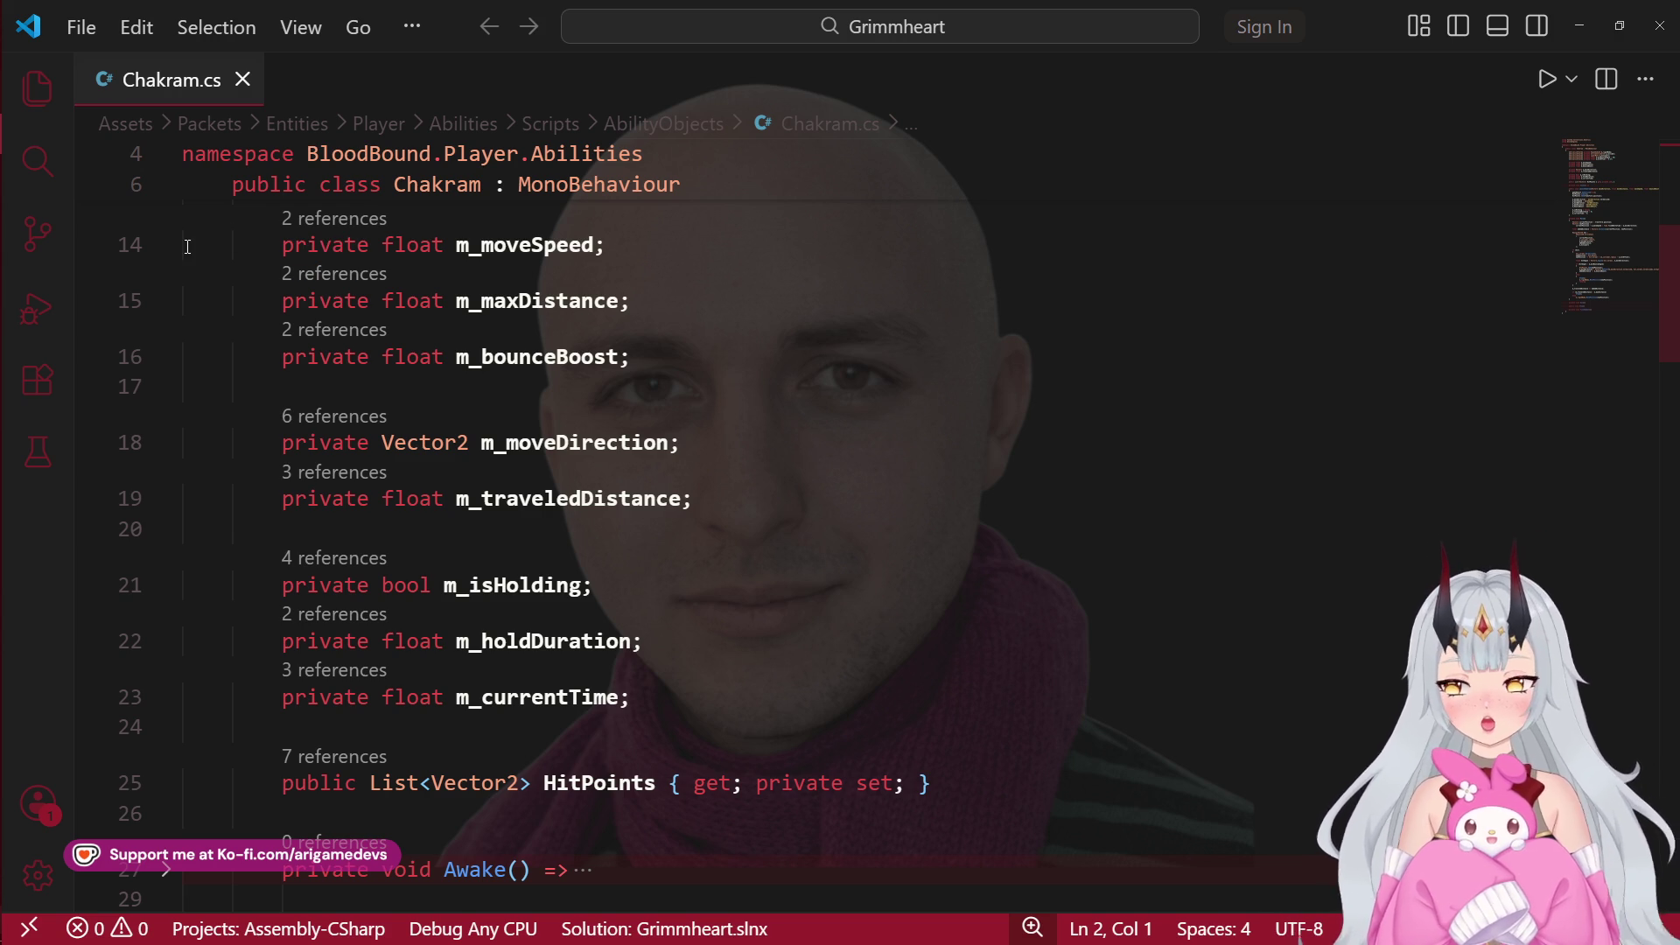
scroll(529, 573, "up", 3)
scroll(529, 573, "up", 2)
scroll(529, 572, "down", 10)
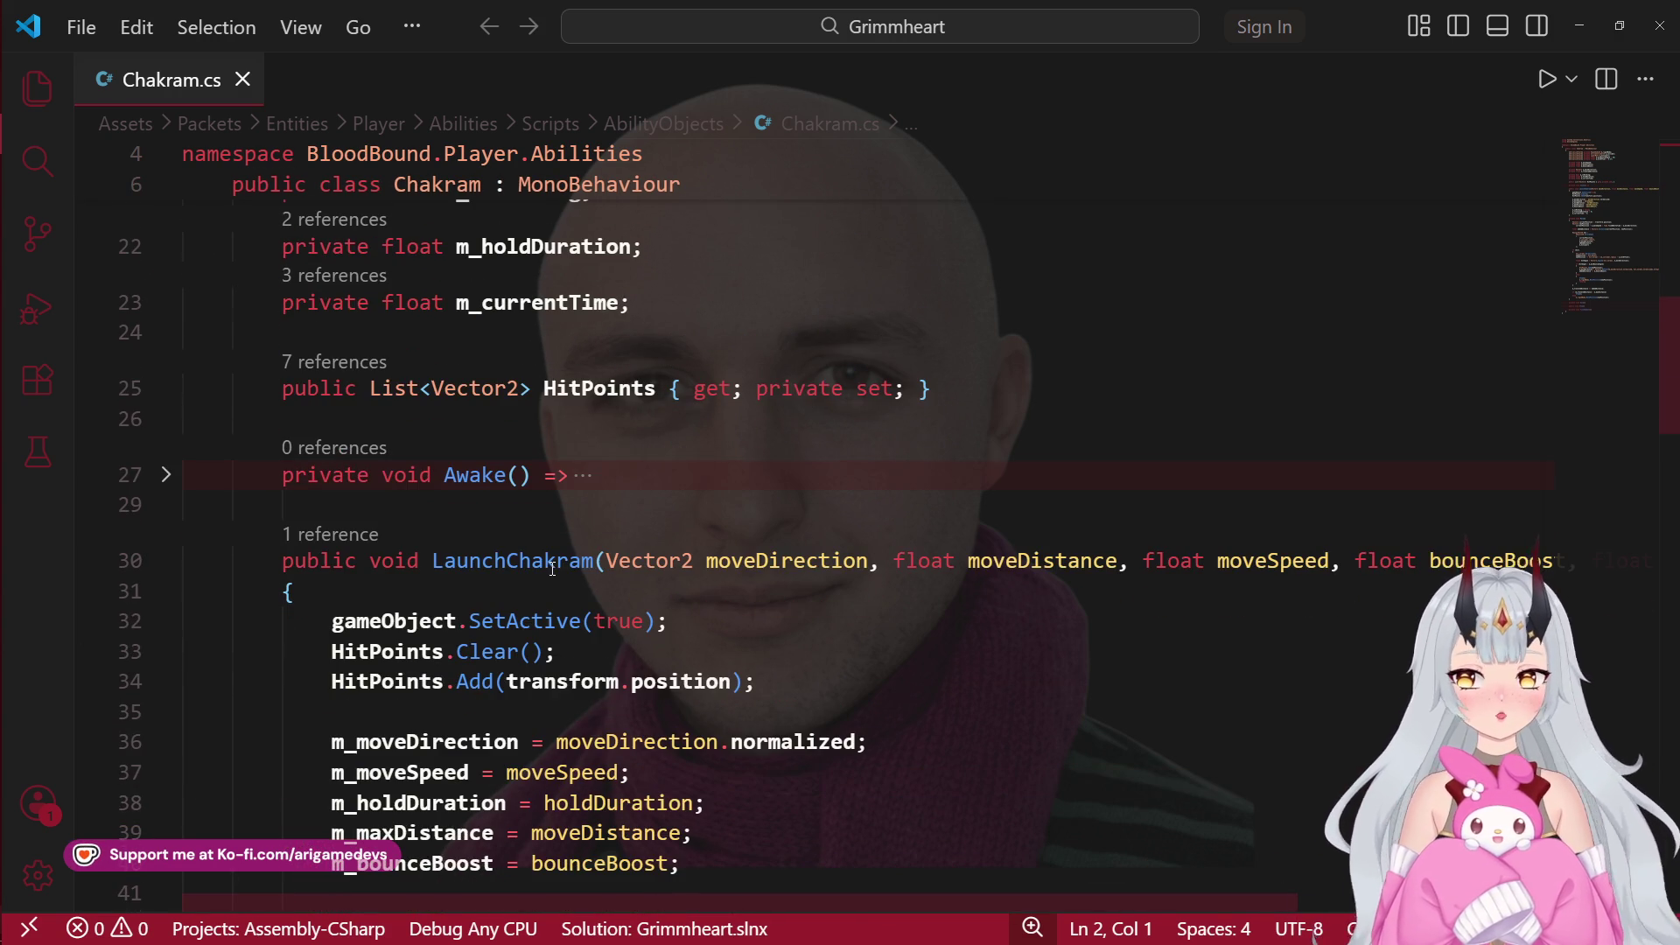
- Fold the LaunchChakram and Move method bodies and place the cursor on blank line 46
left_click(166, 563)
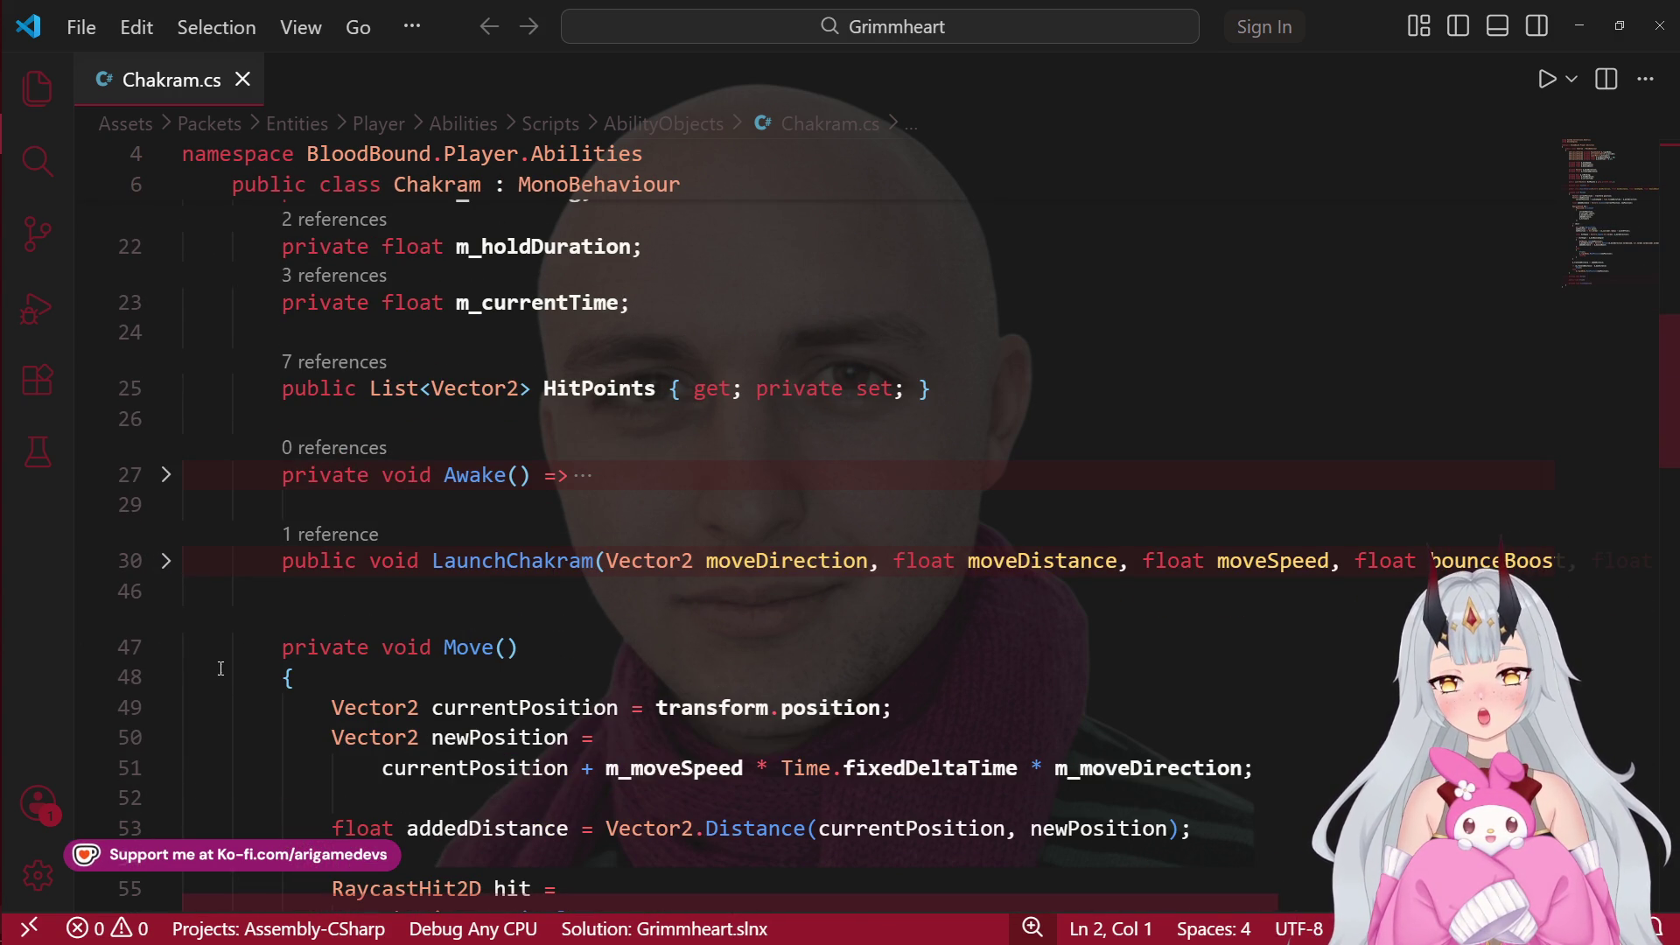
left_click(166, 648)
left_click(440, 602)
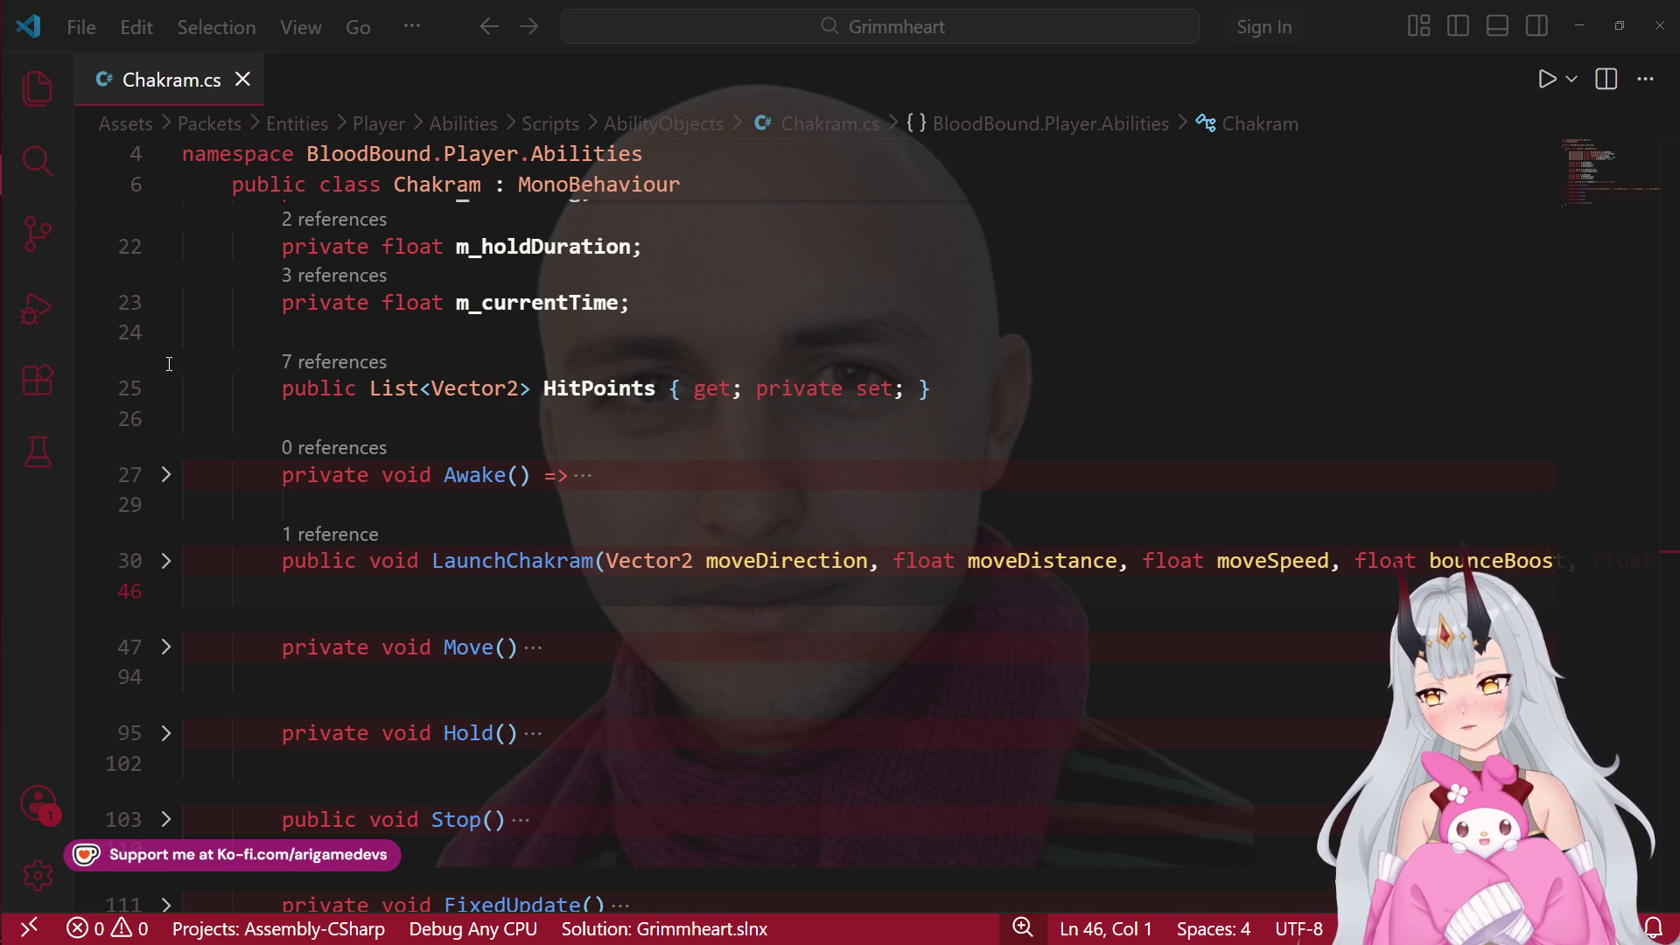
mouse_move(35, 598)
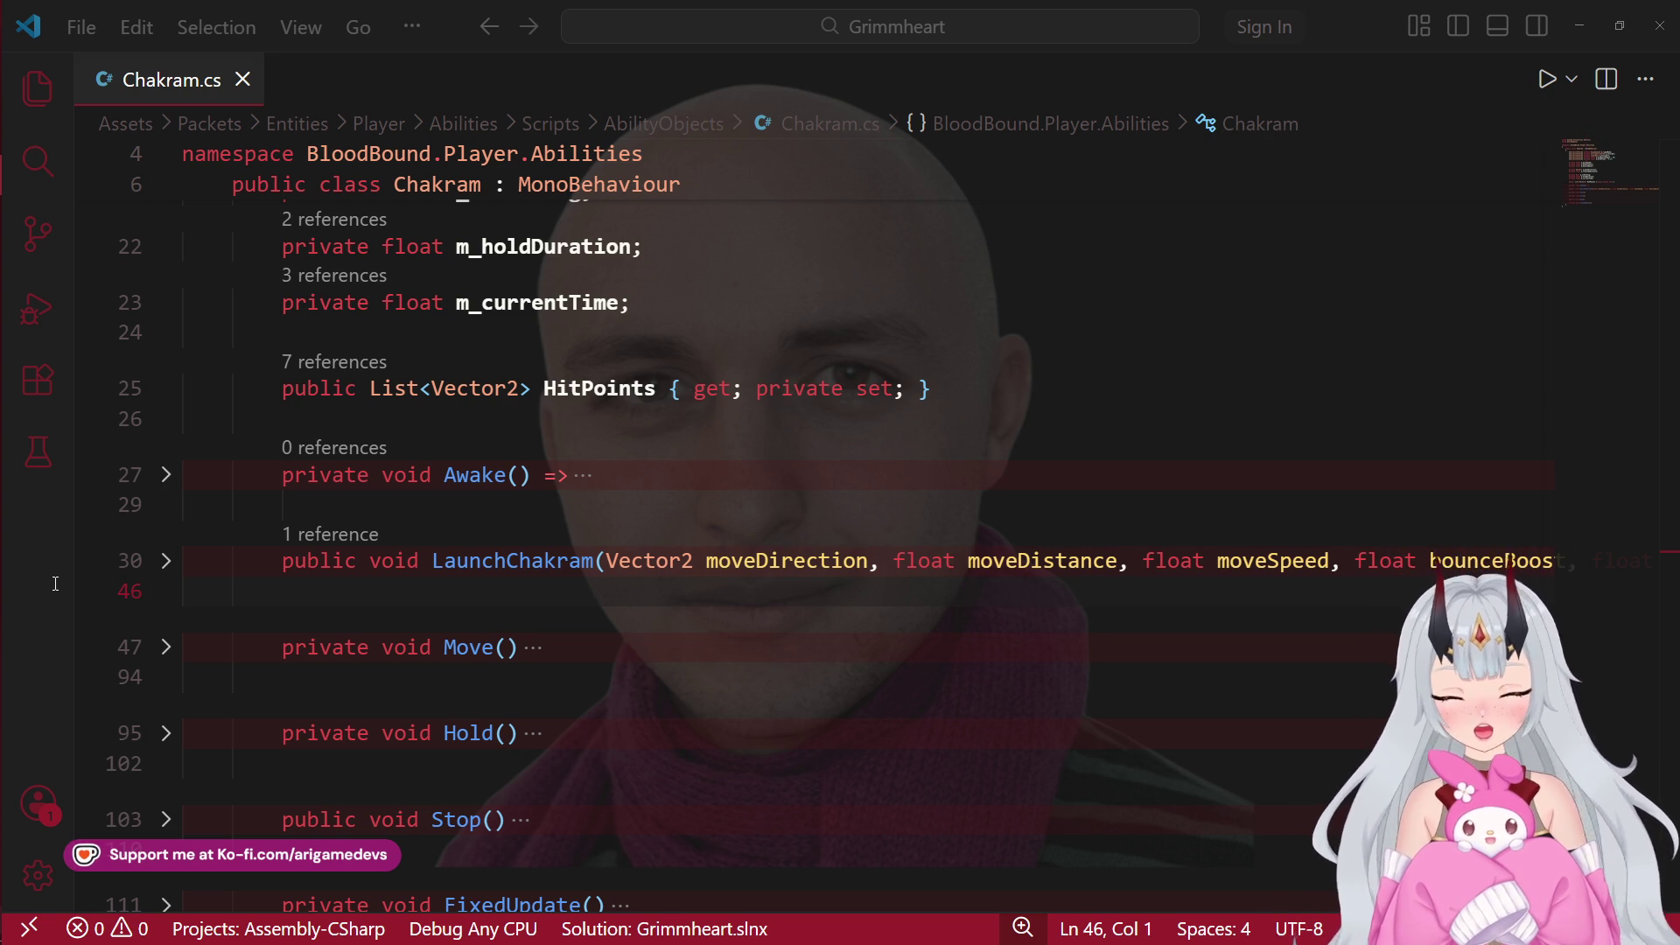
mouse_move(28, 134)
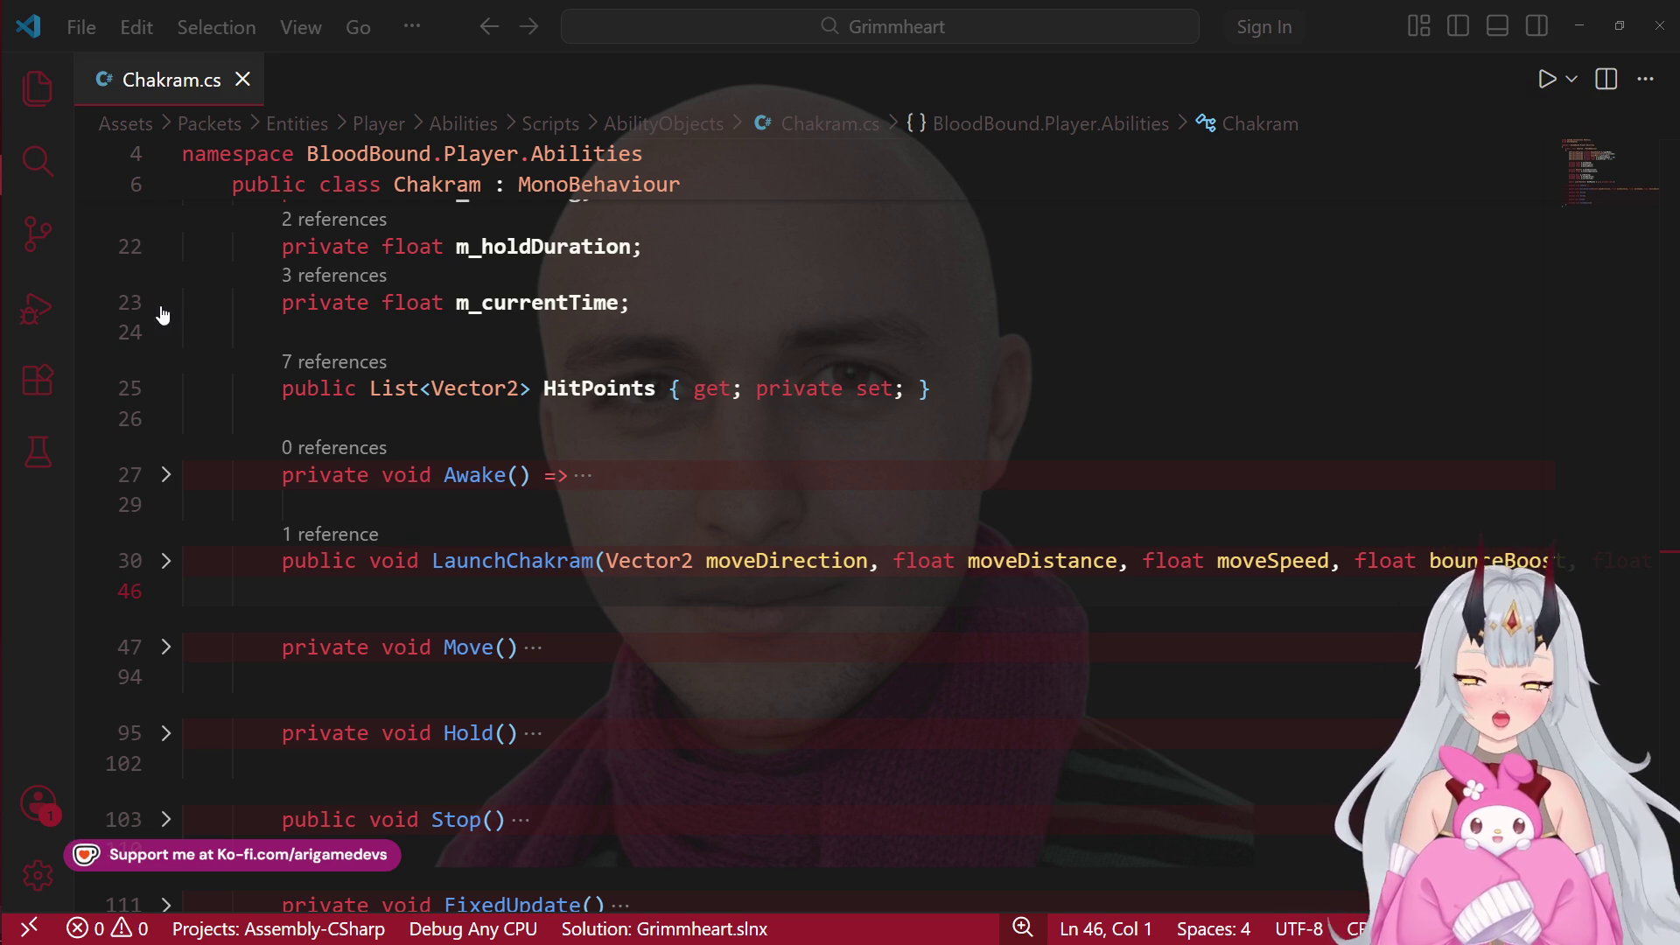
mouse_move(2, 241)
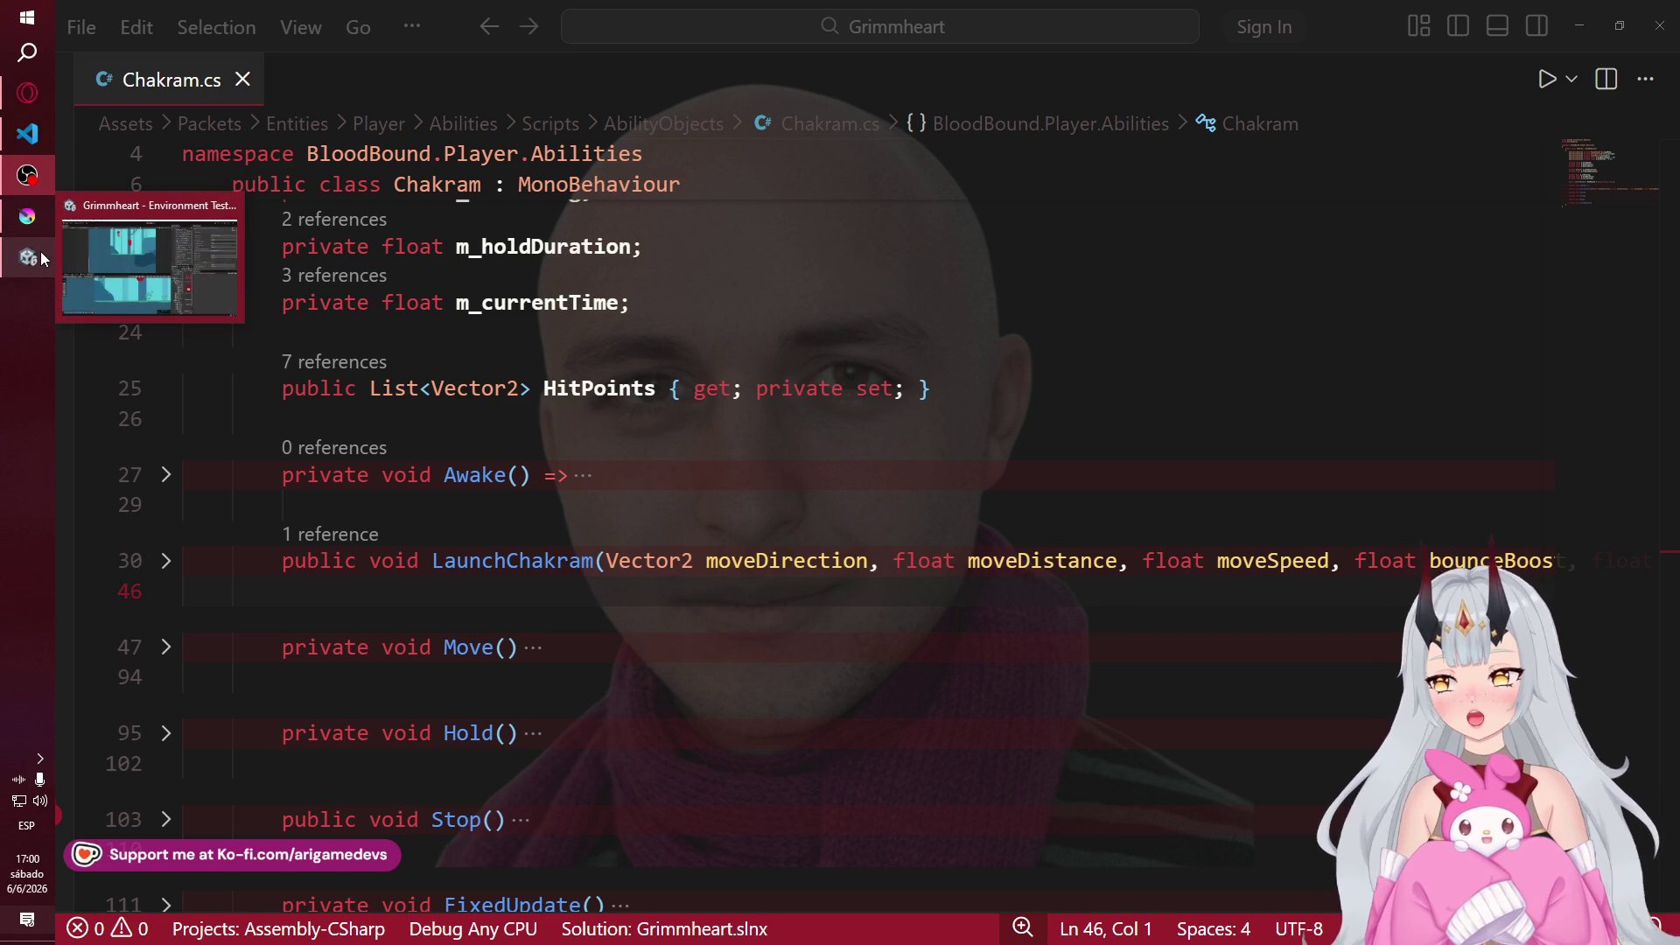
- Glance between Unity, the princess reference art in Krita and Chakram.cs in VS Code
left_click(40, 250)
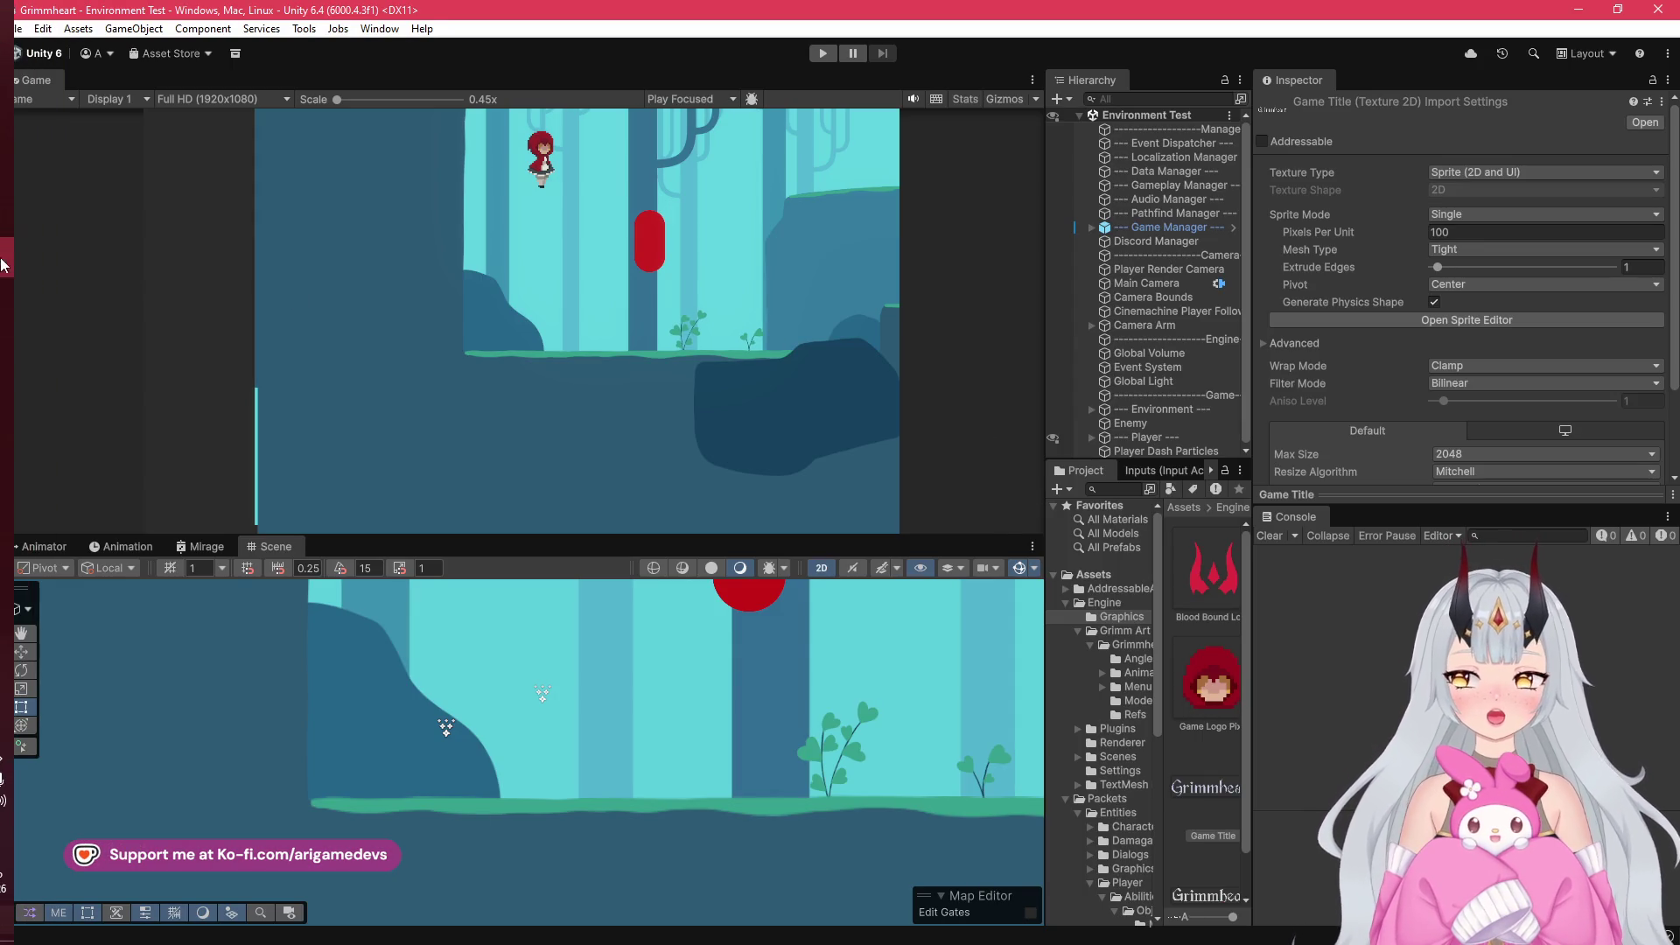
left_click(29, 185)
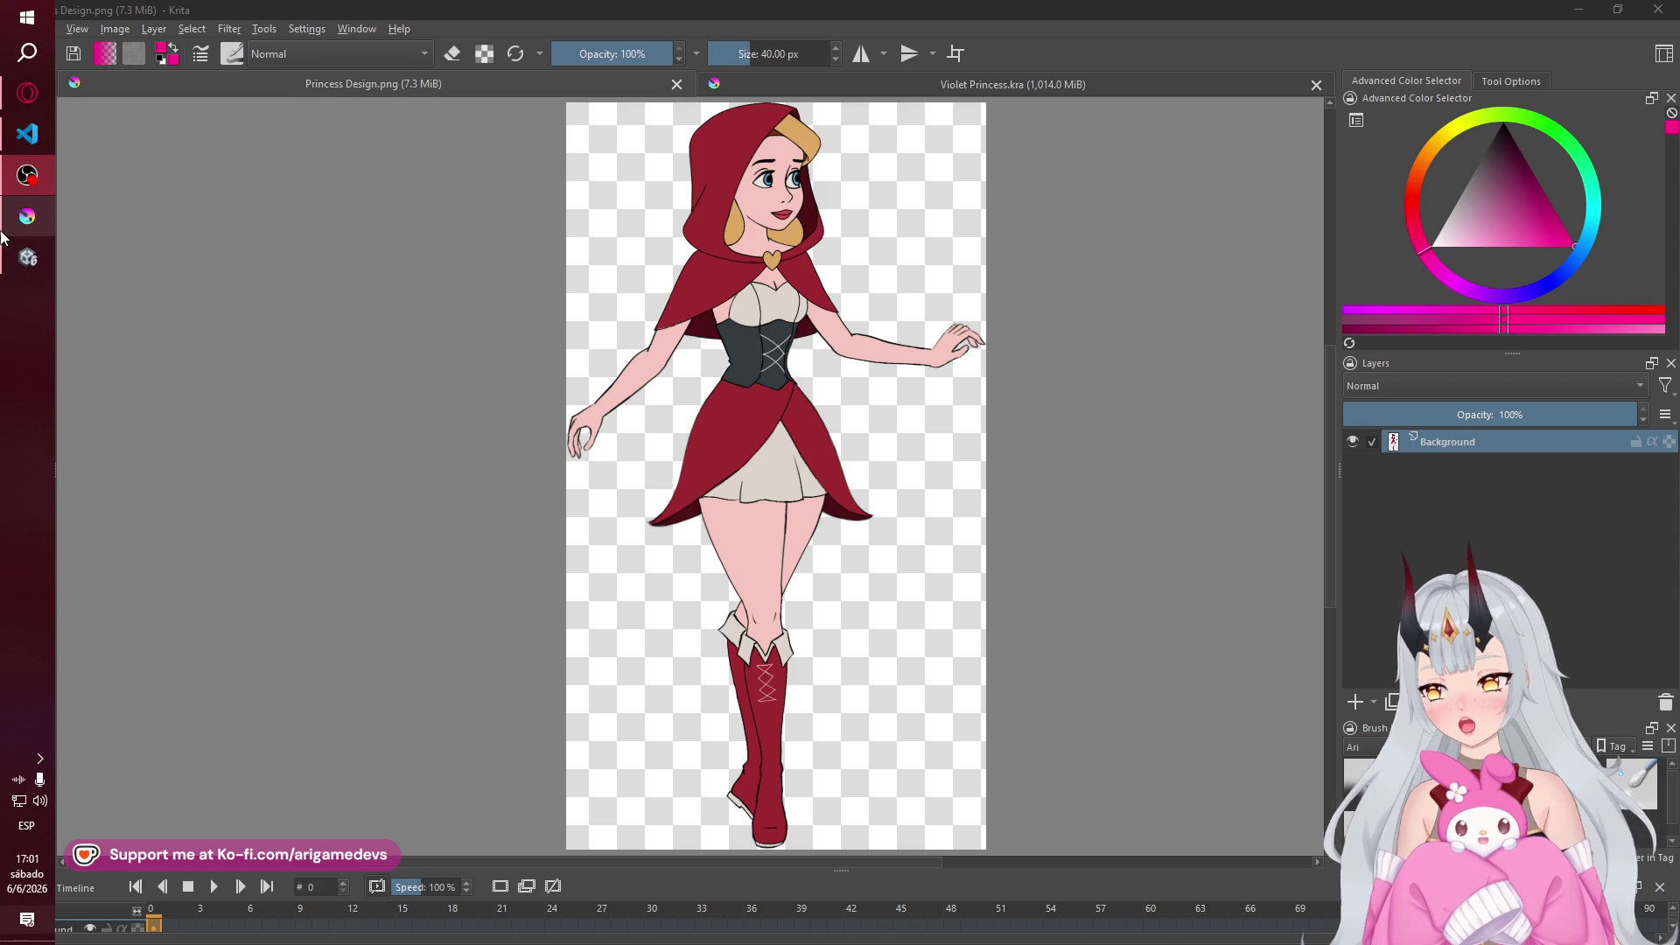
left_click(27, 133)
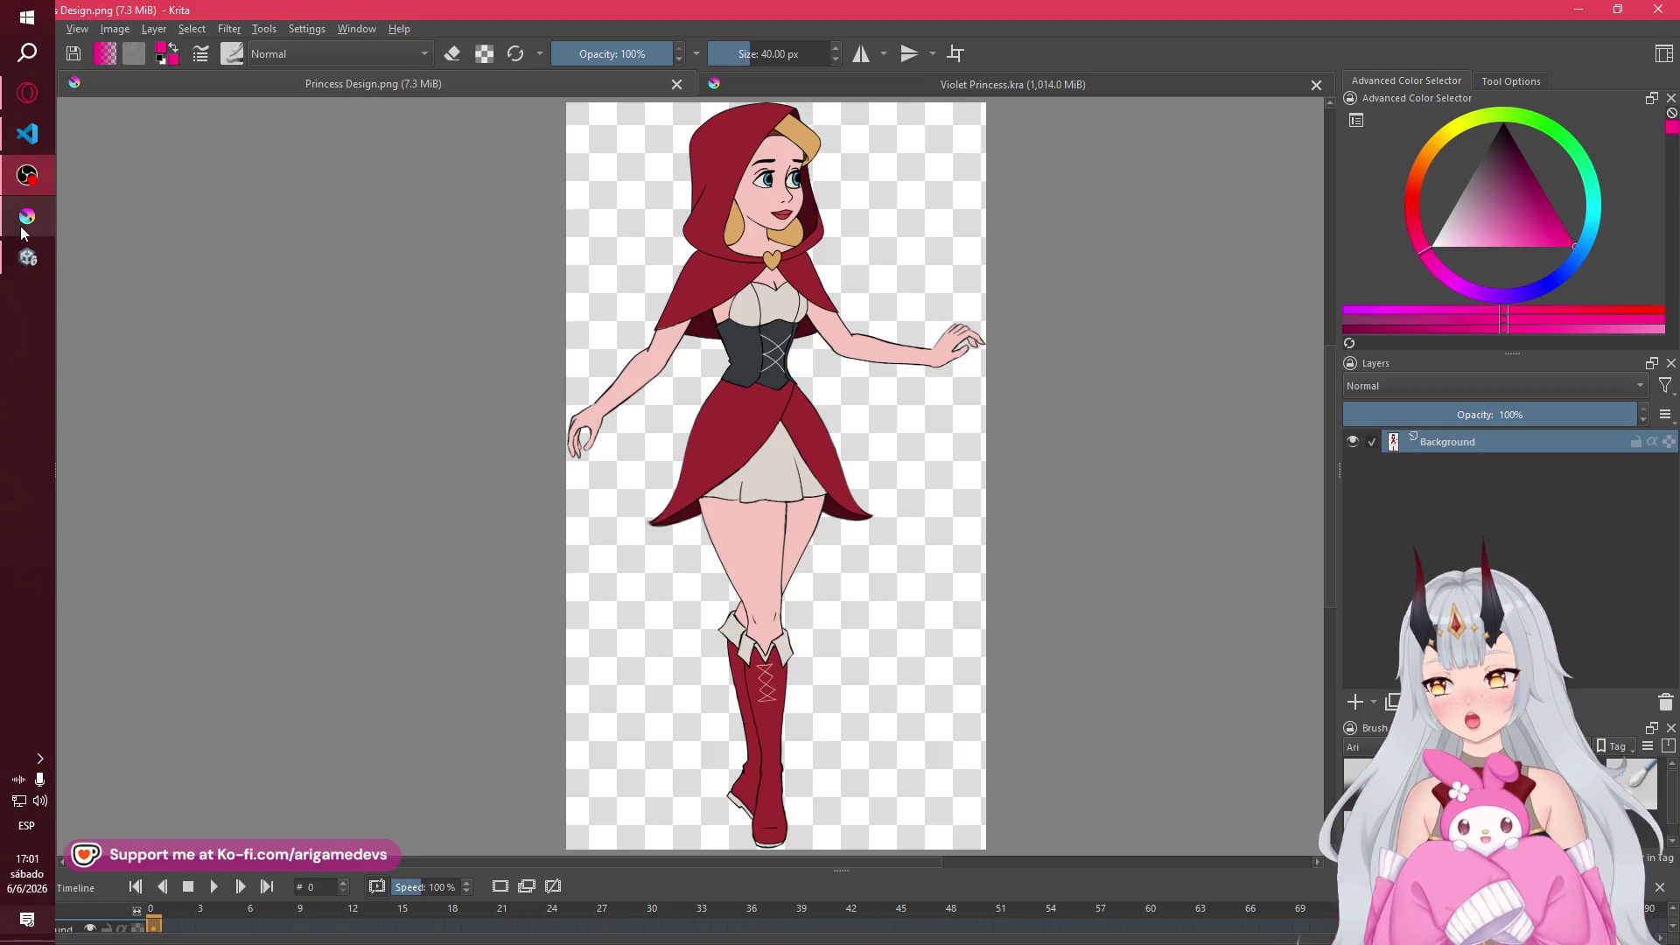
left_click(26, 219)
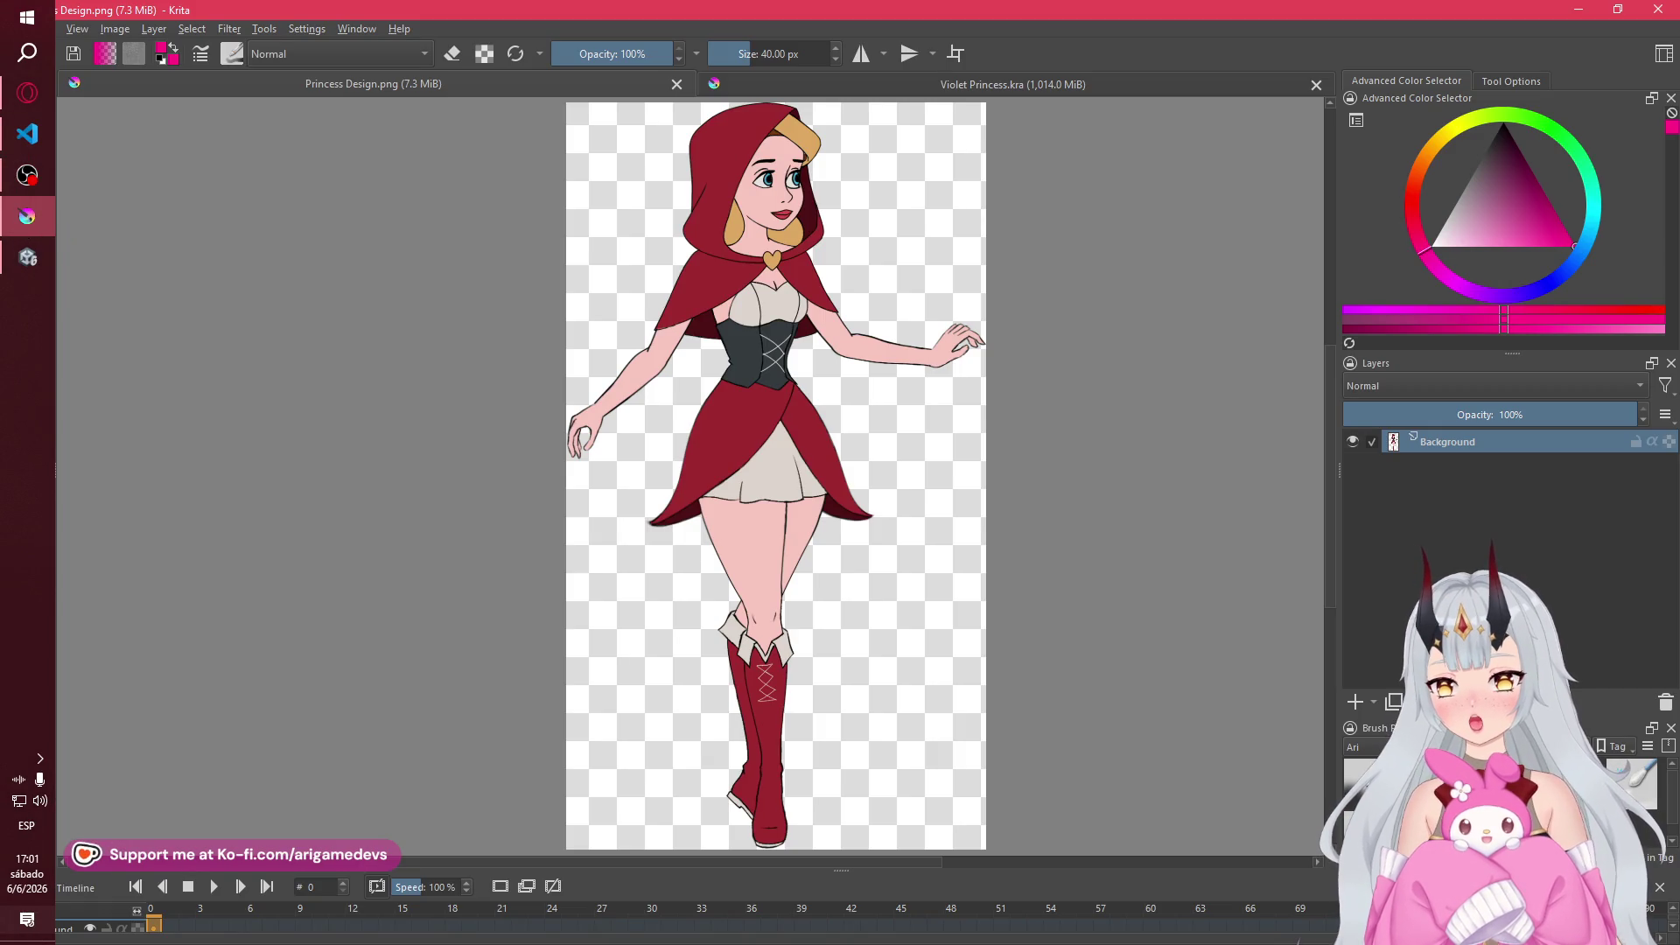
- Return to the Grimmheart Unity project and give the Scene view more room than the Game view
left_click(44, 259)
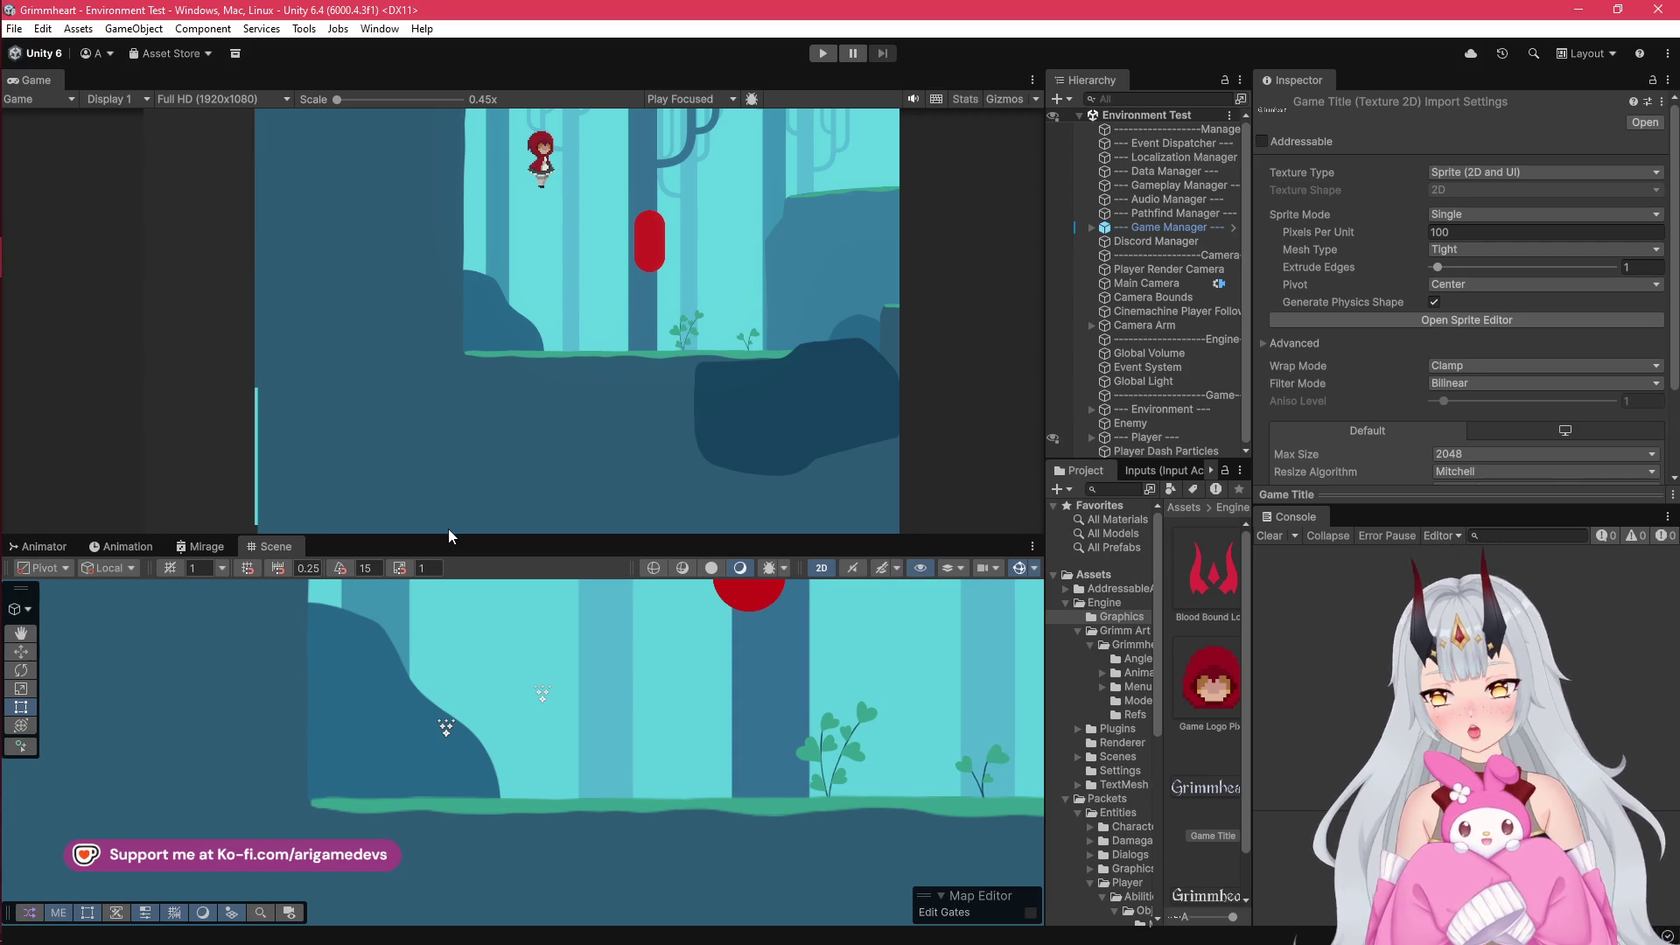
left_click_drag(449, 534, 468, 460)
- Switch to Krita to view the red-hooded character in Princess Design.png
mouse_move(2, 341)
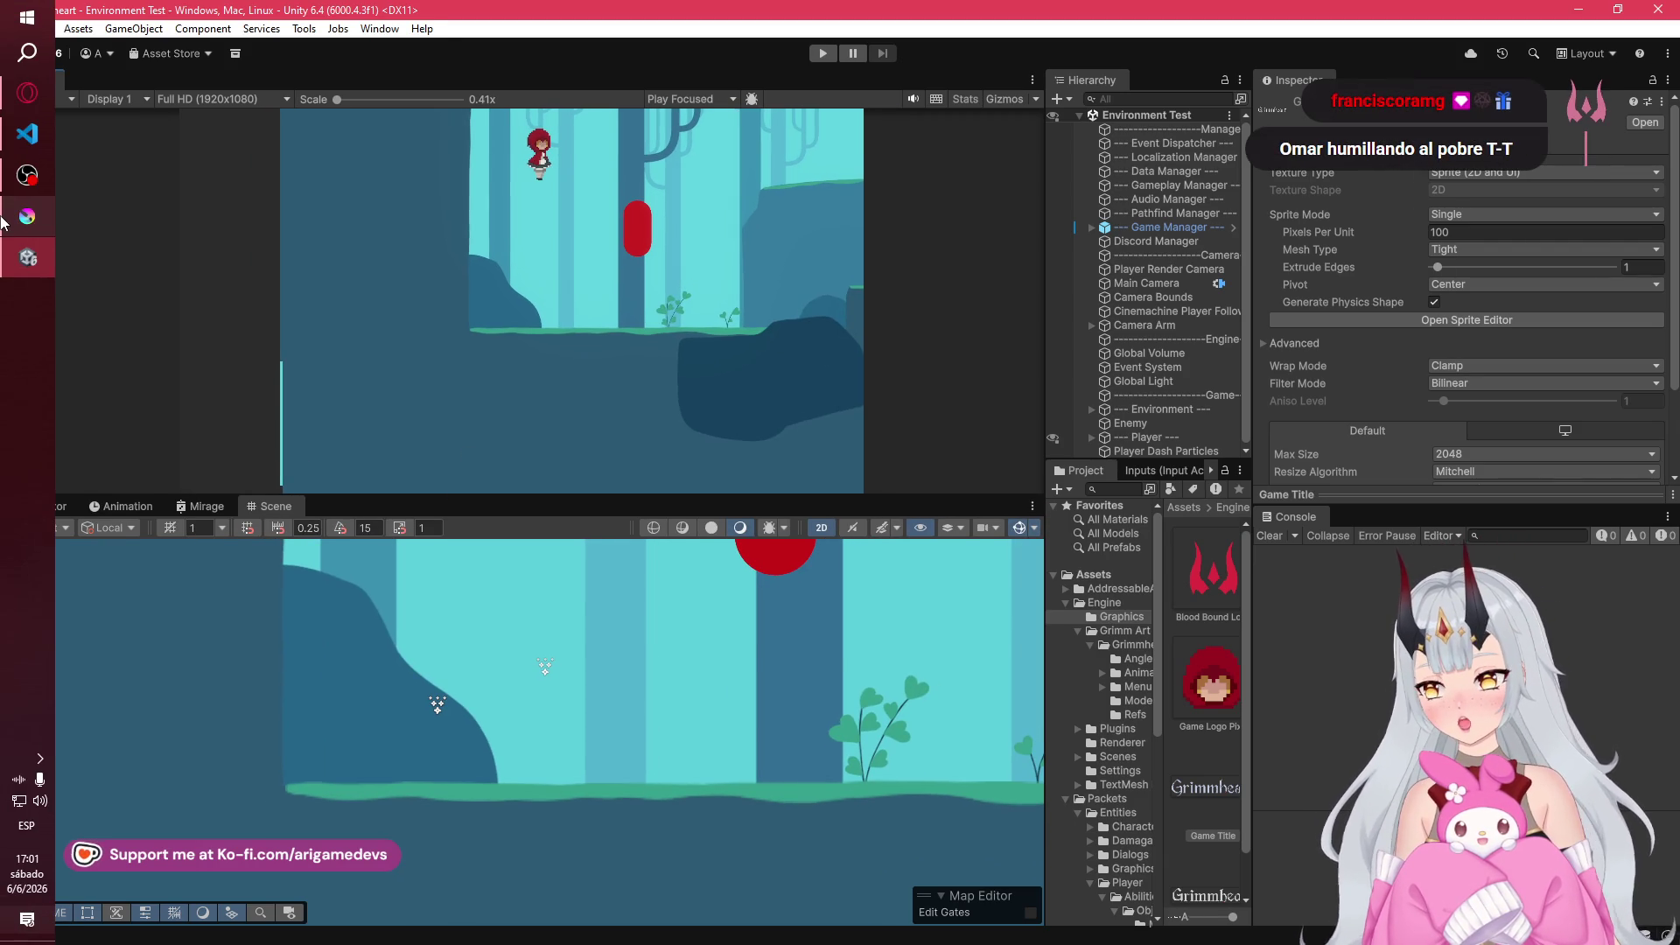
left_click(13, 210)
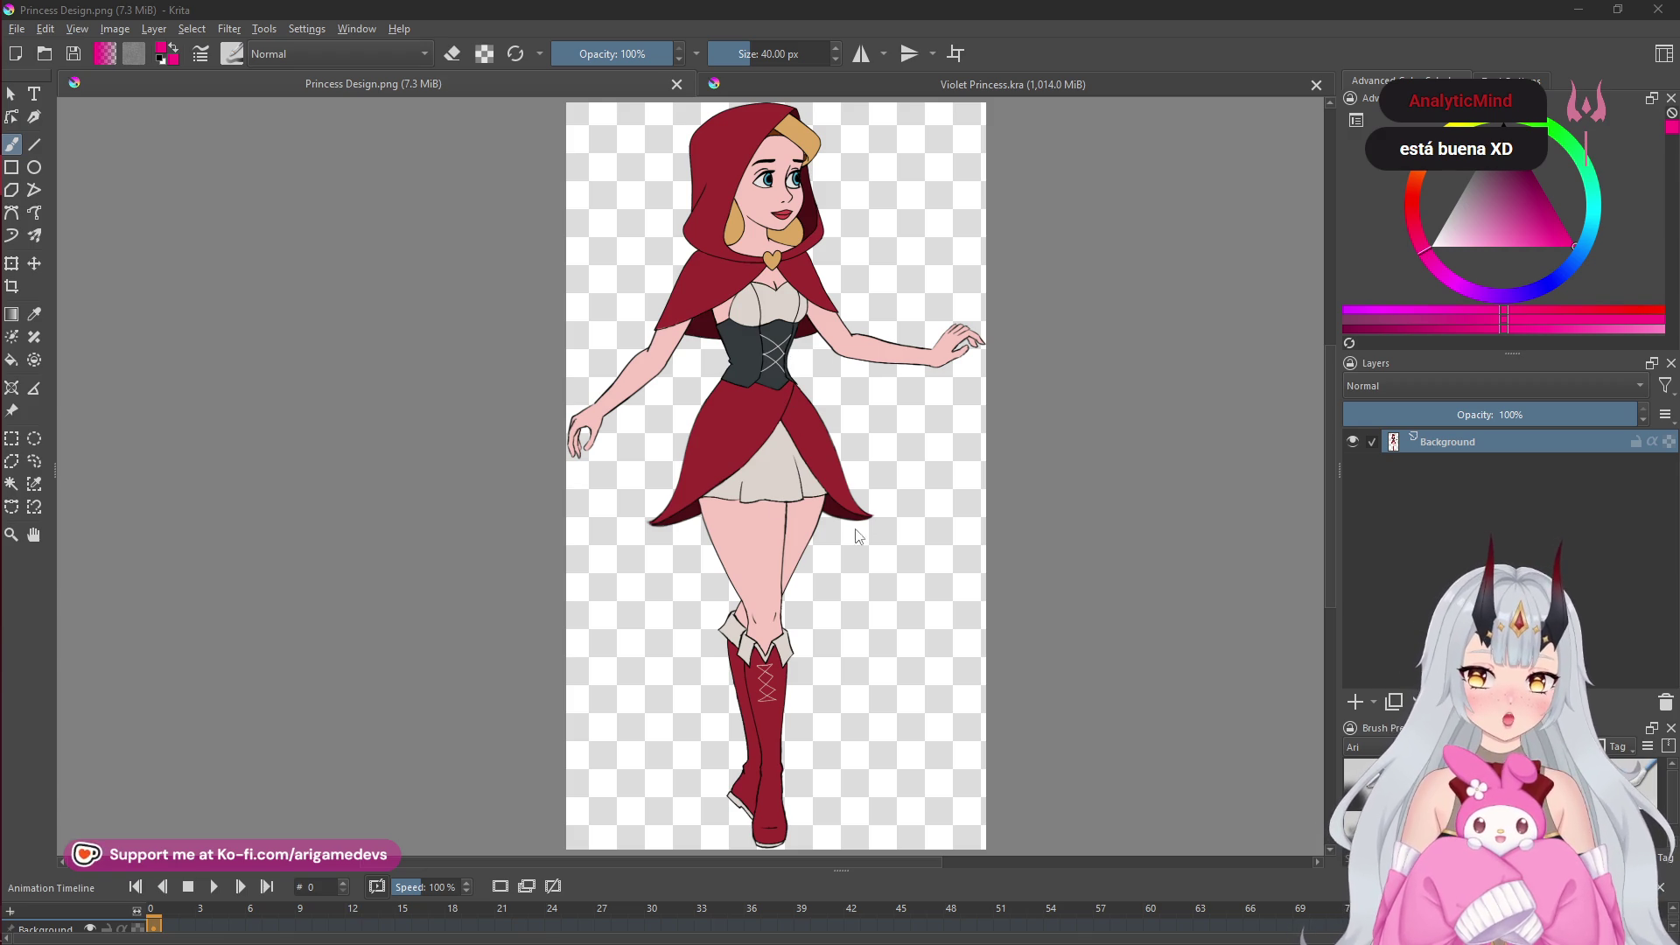
mouse_move(7, 340)
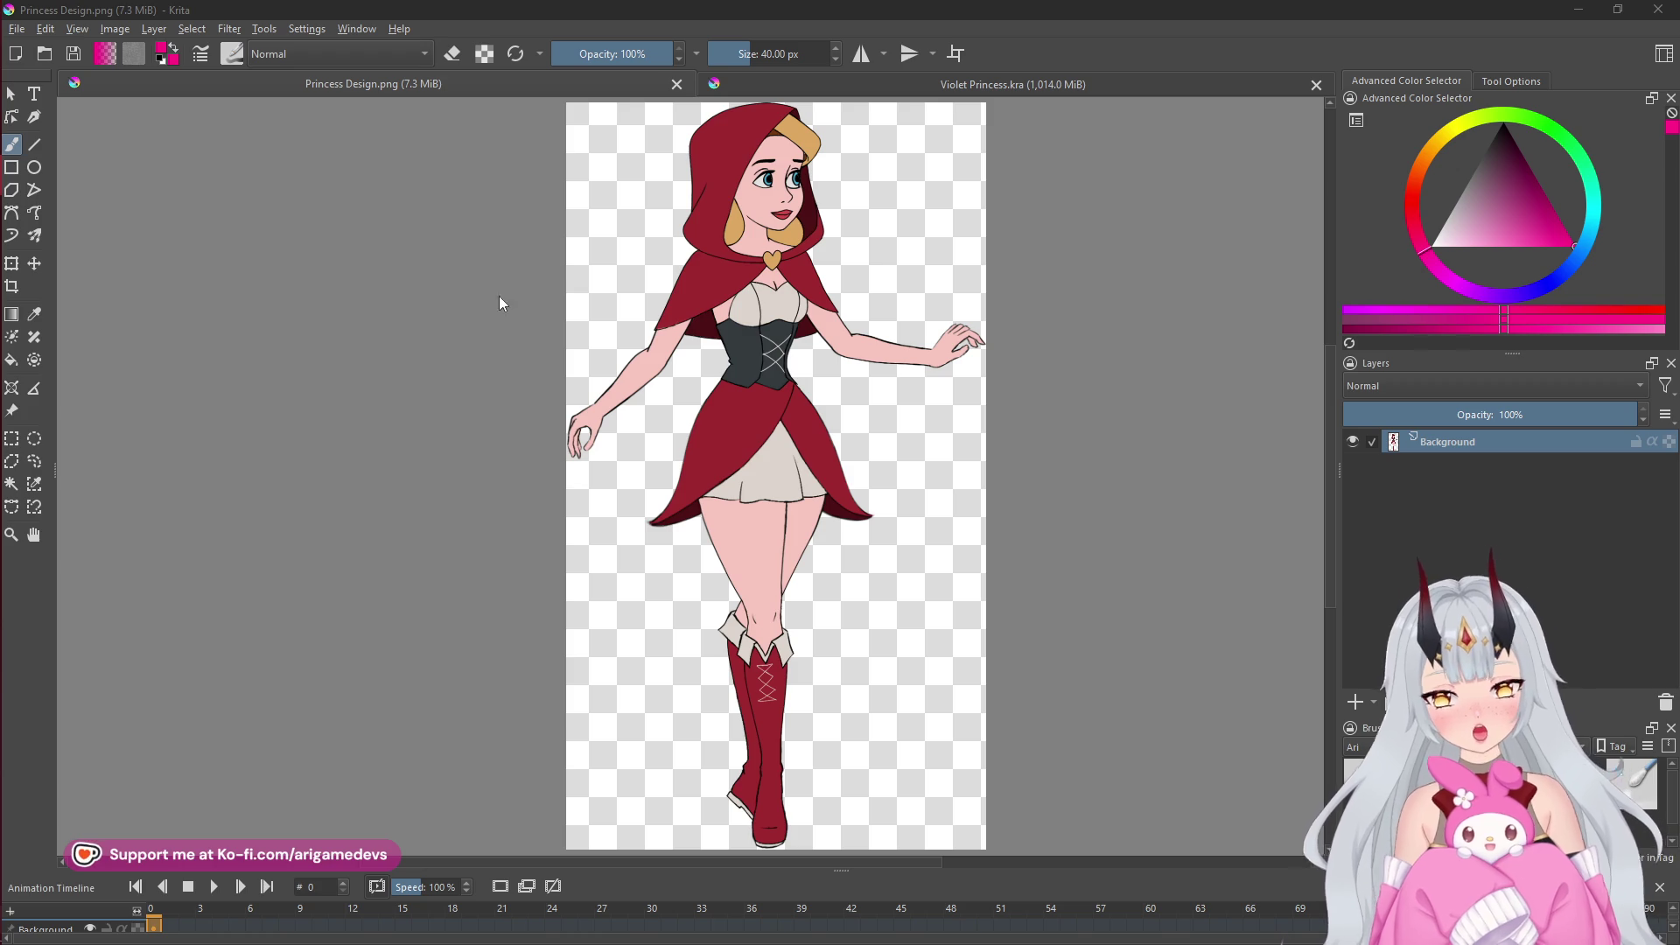
mouse_move(28, 175)
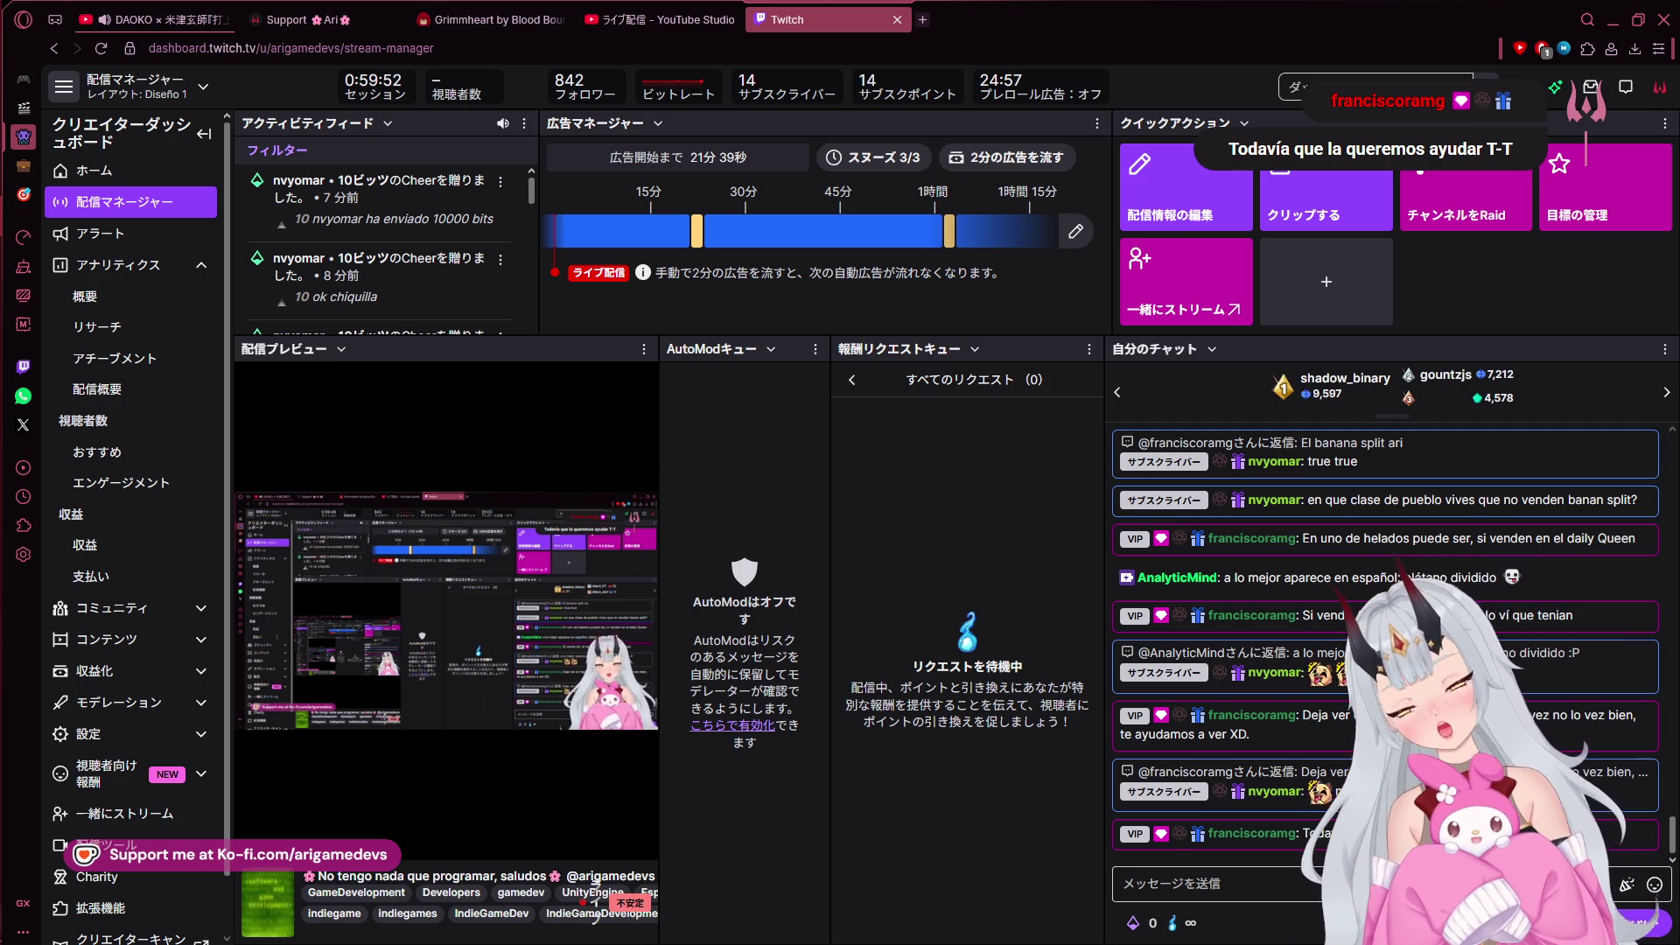
mouse_move(2, 497)
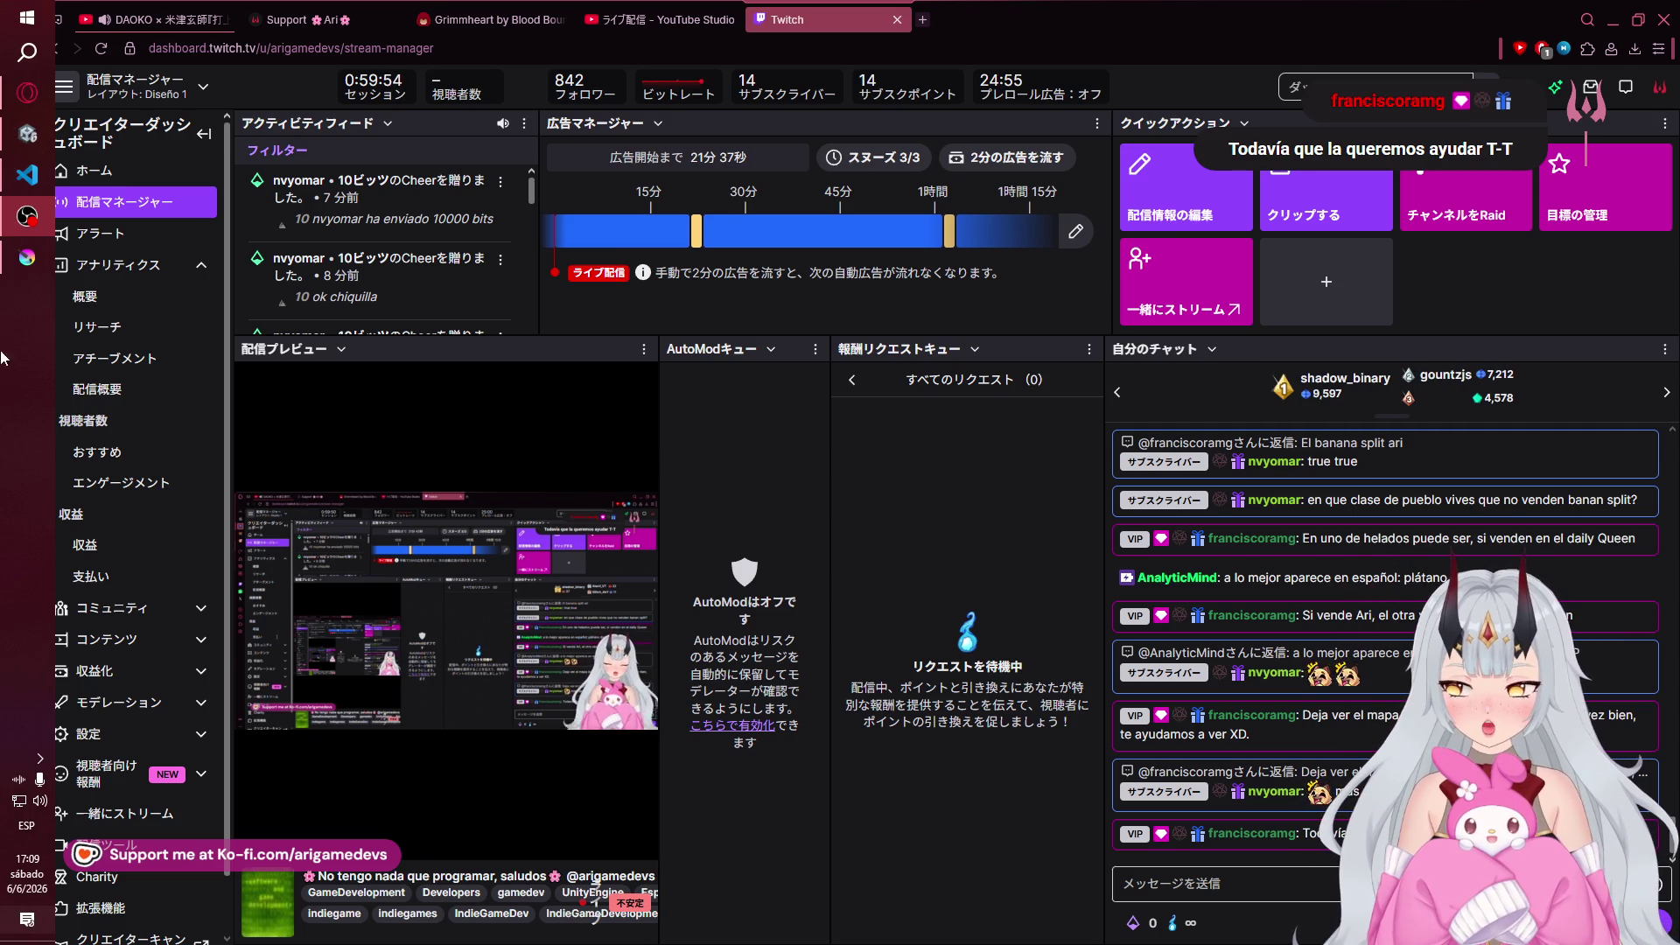
left_click(27, 257)
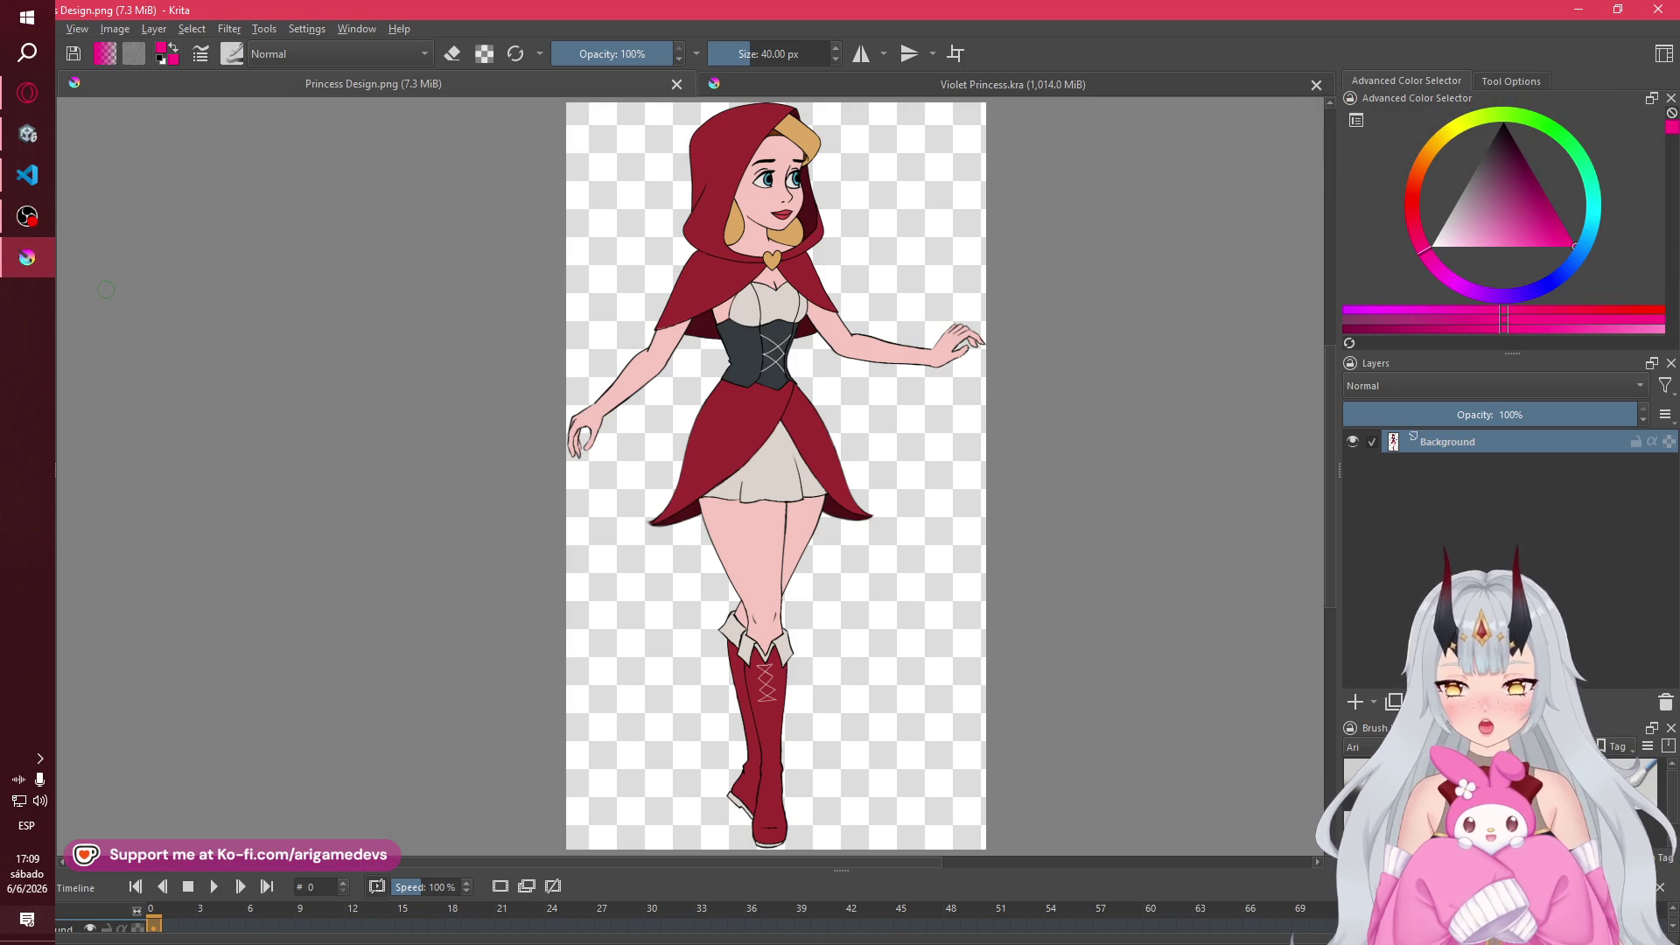
mouse_move(3, 180)
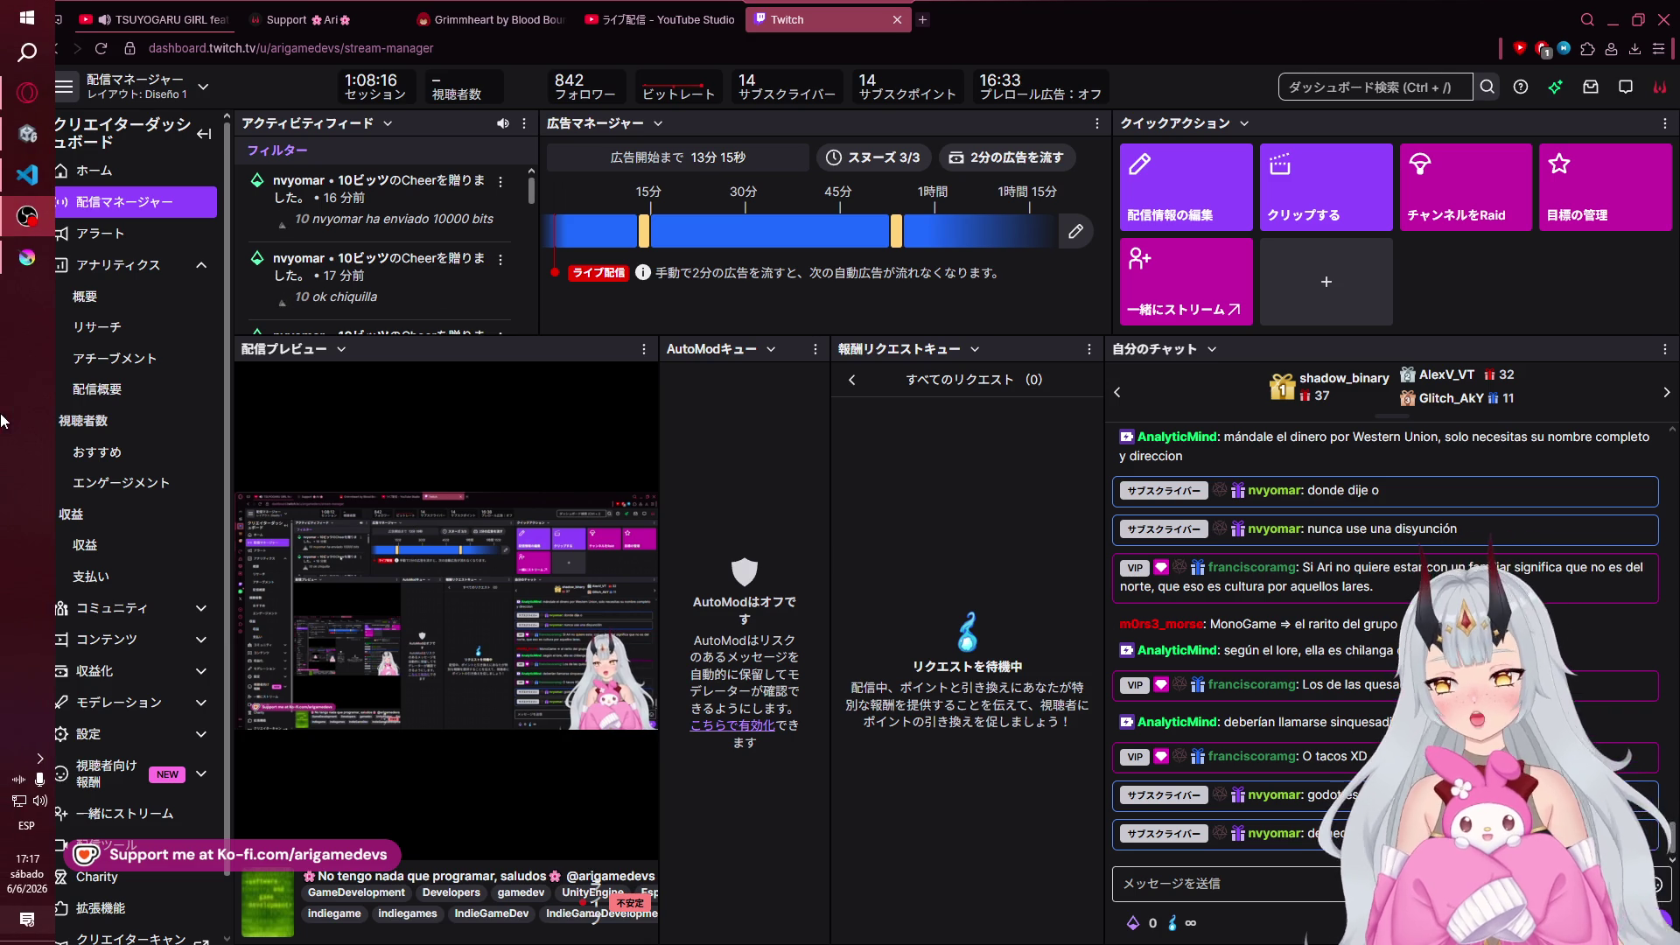
- Switch back to Krita showing the Princess Design.png character art
left_click(27, 257)
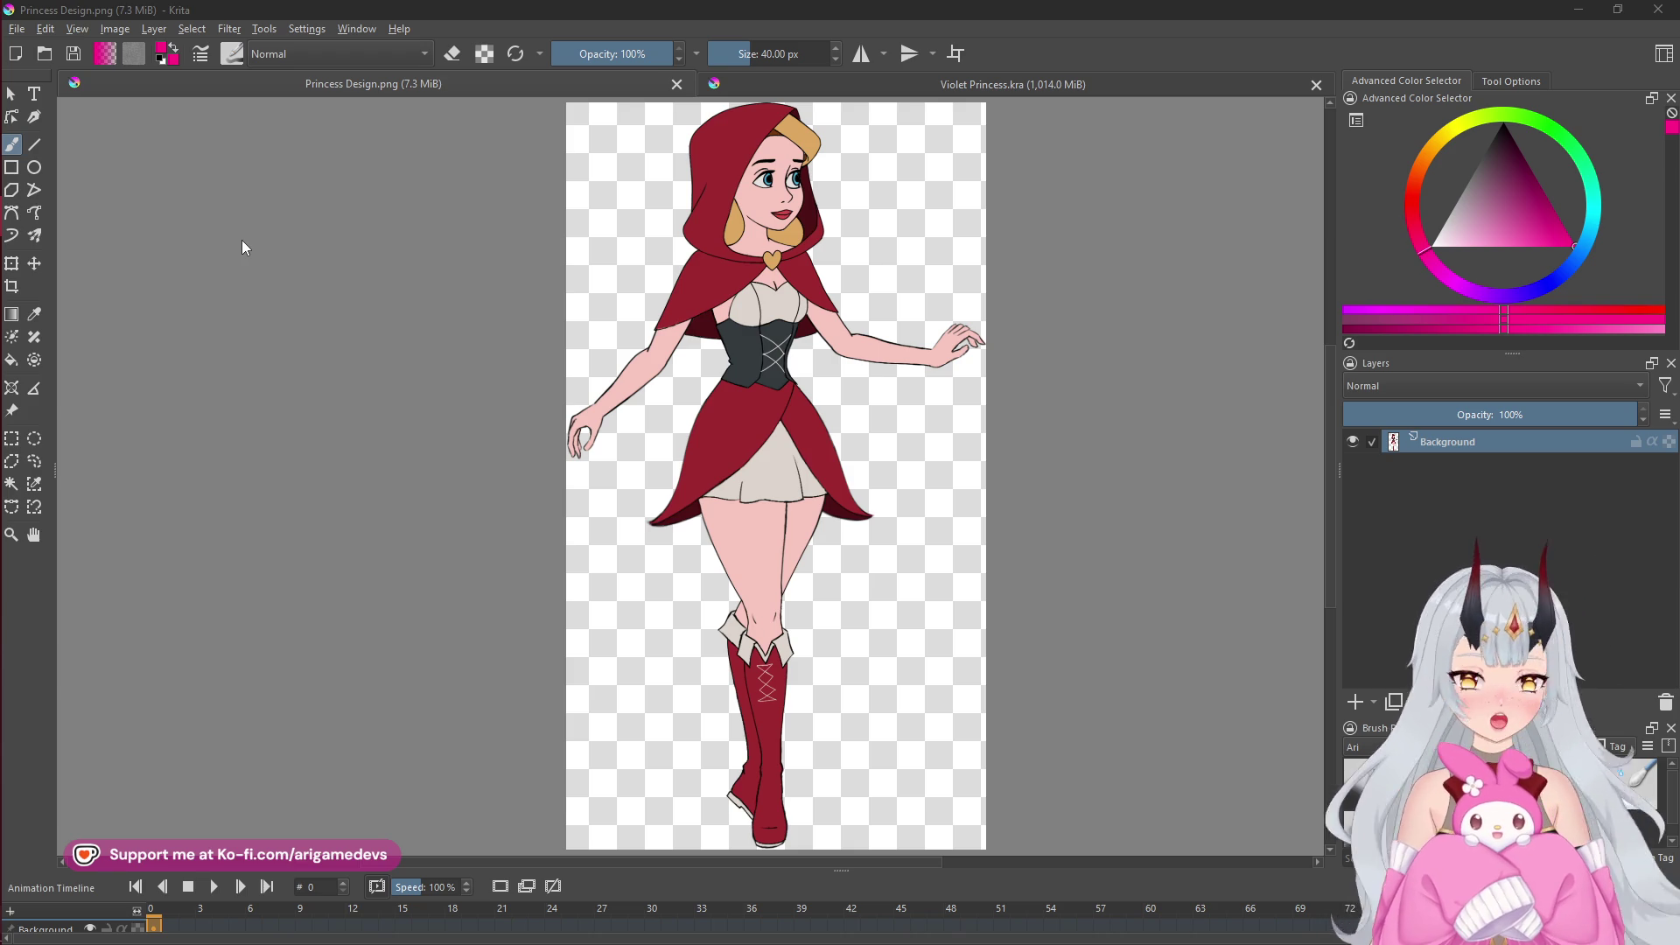
mouse_move(2, 261)
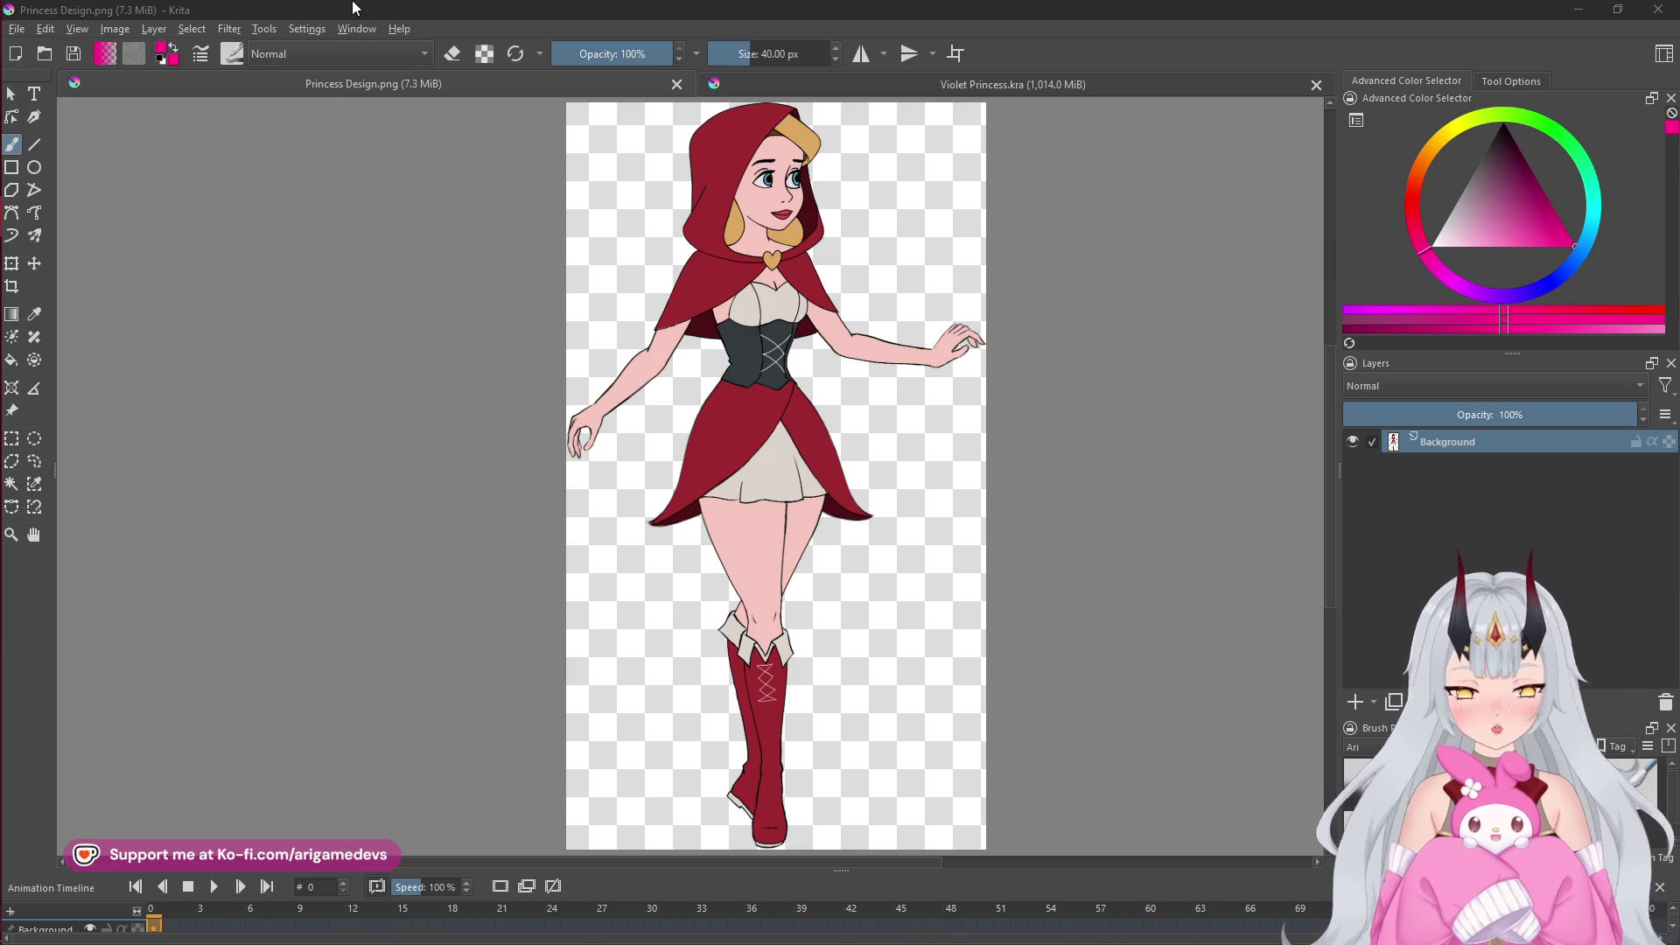
mouse_move(3, 15)
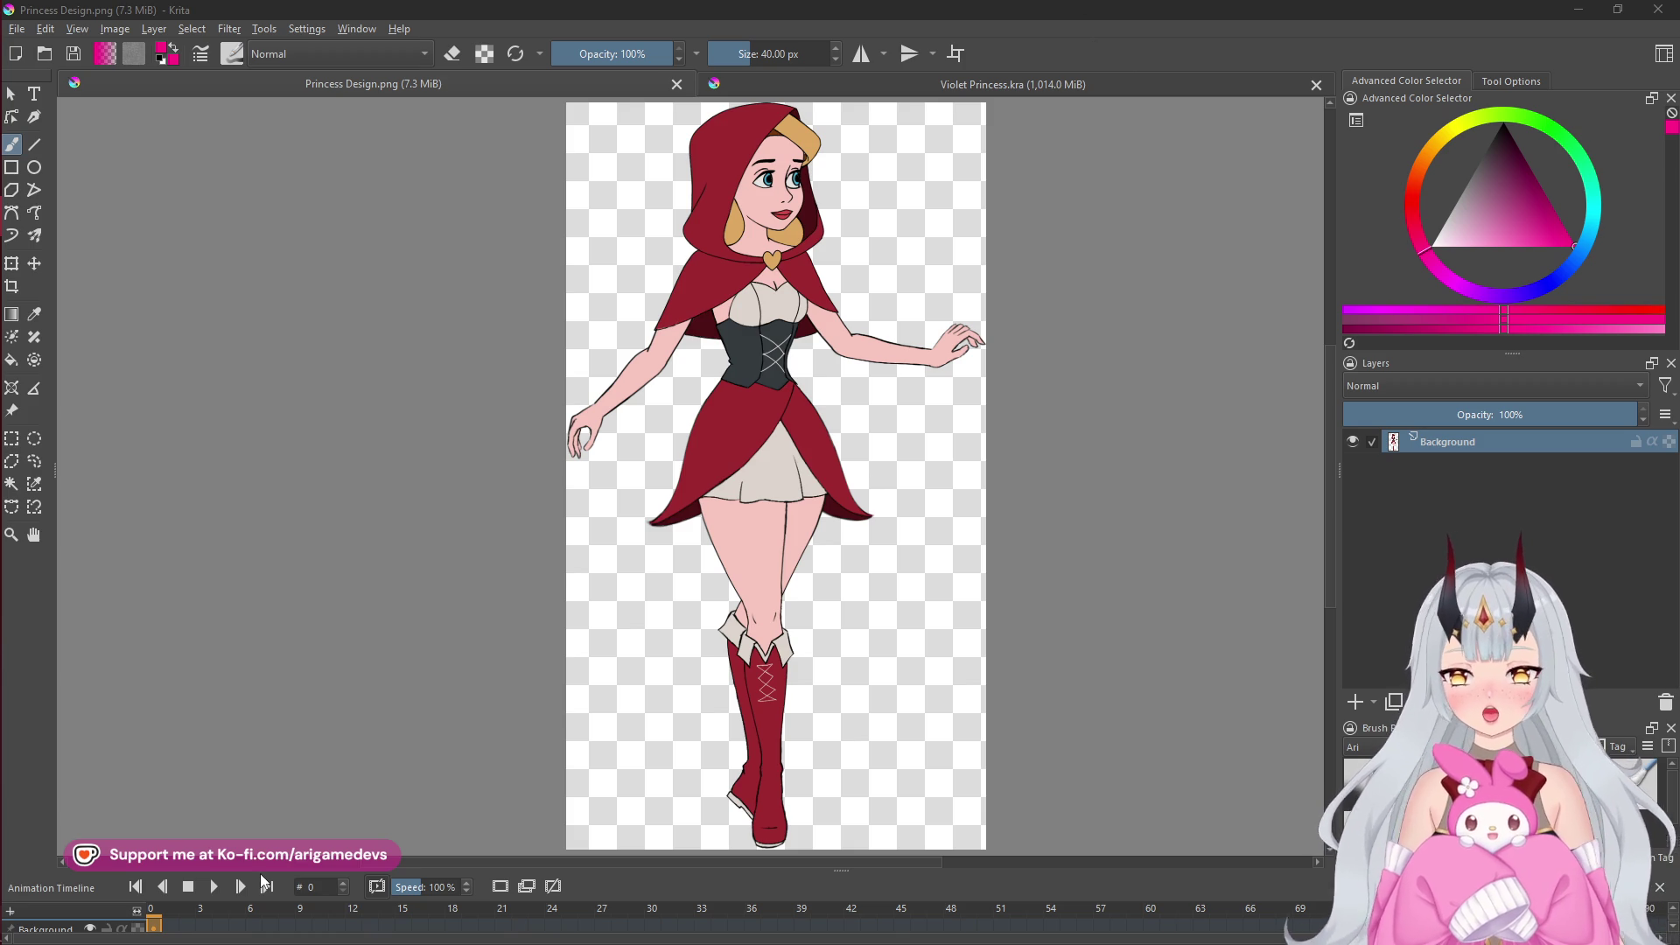
mouse_move(3, 550)
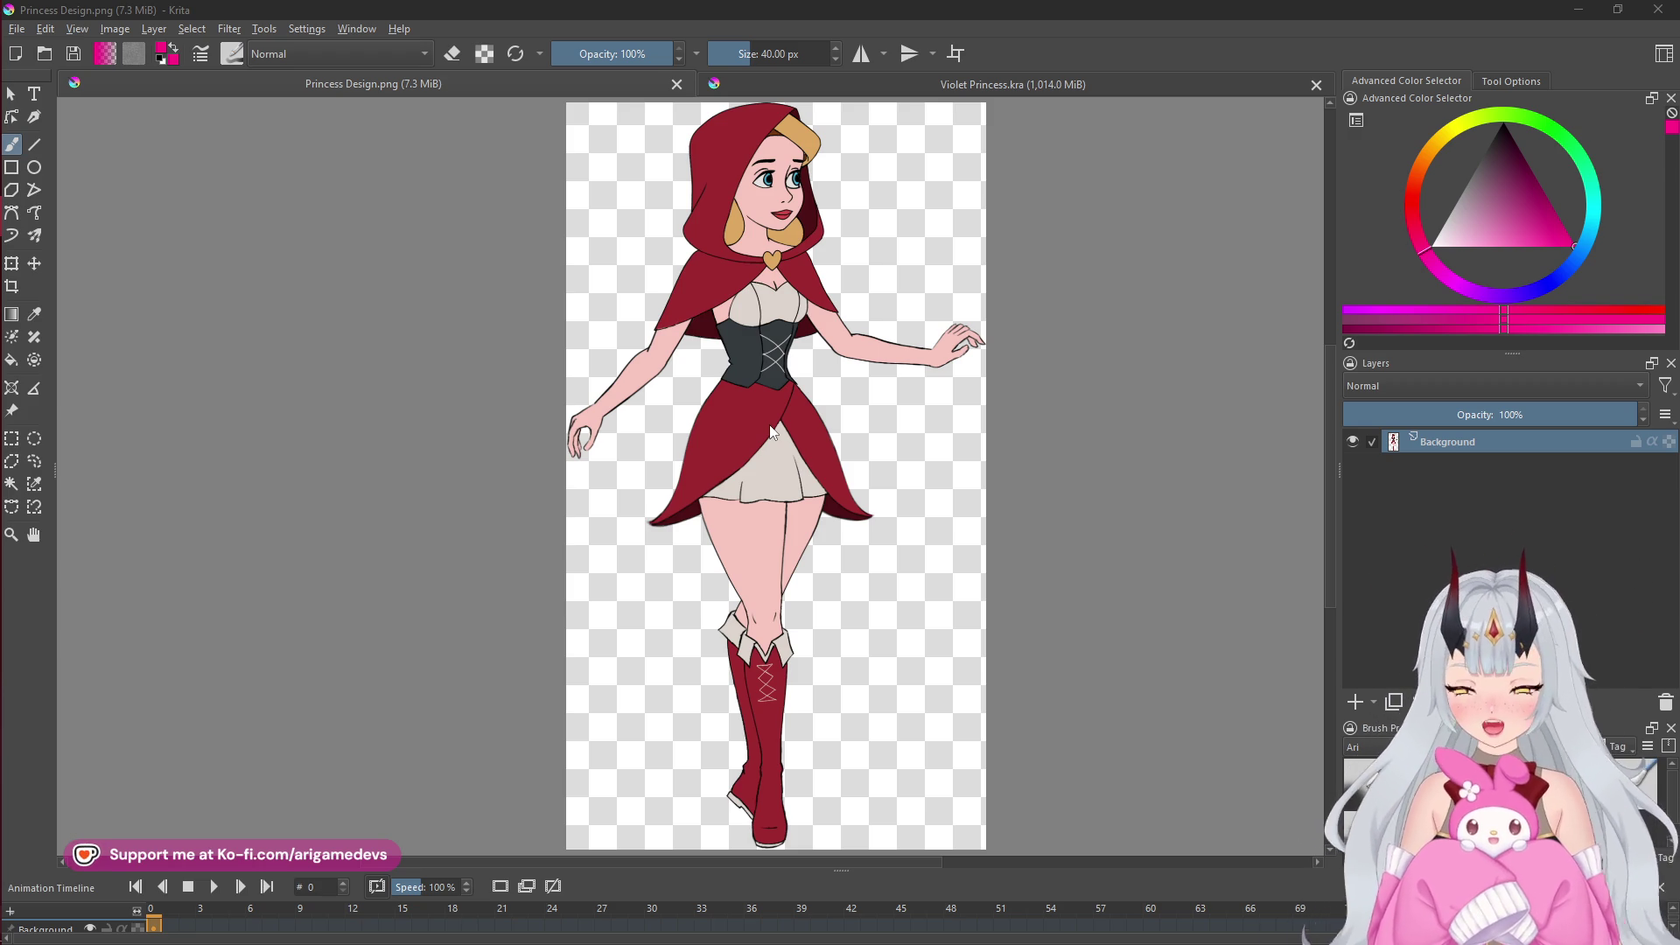
- Leave Krita's character art for the Twitch Stream Manager dashboard in Opera
mouse_move(4, 123)
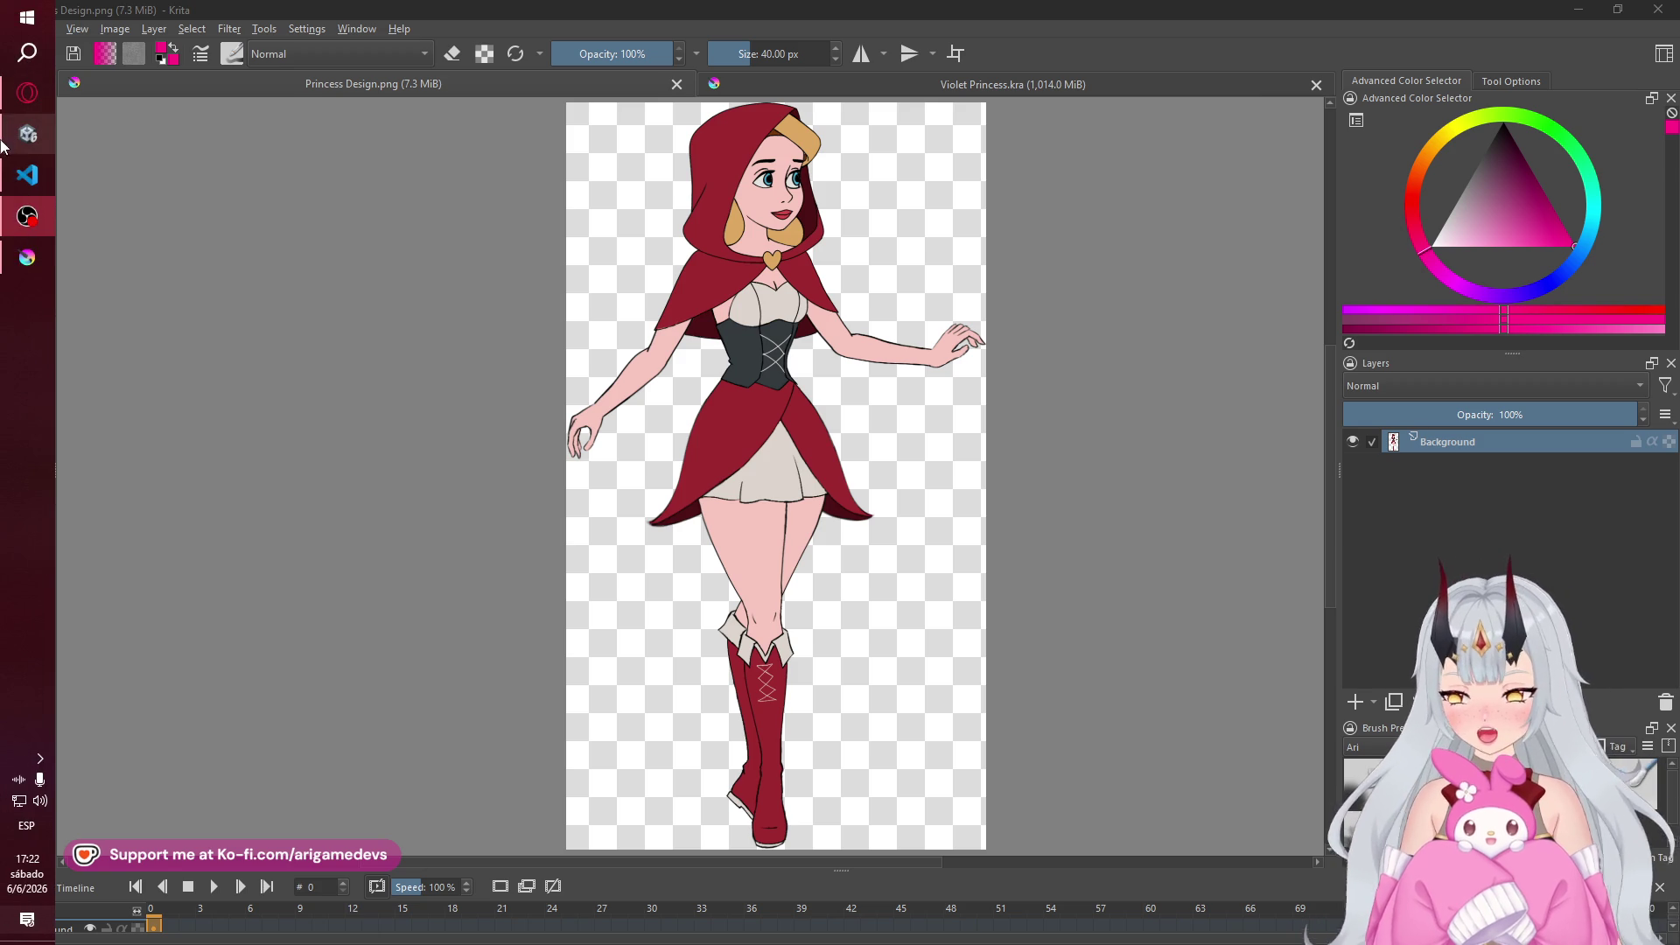
left_click(28, 257)
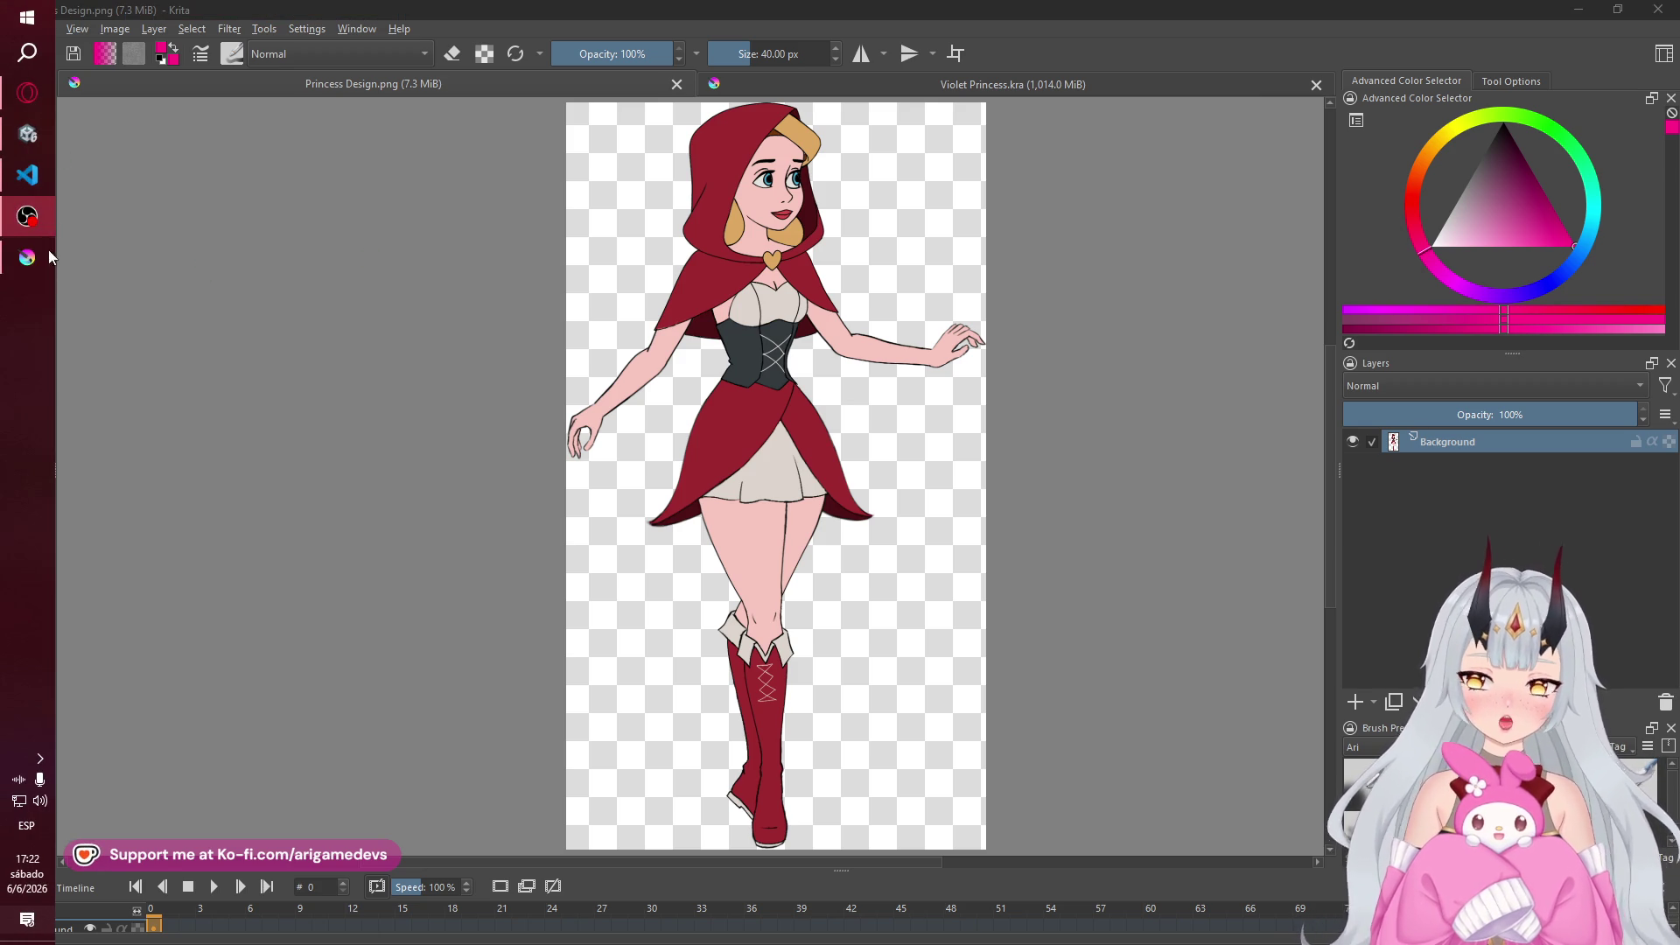
mouse_move(3, 289)
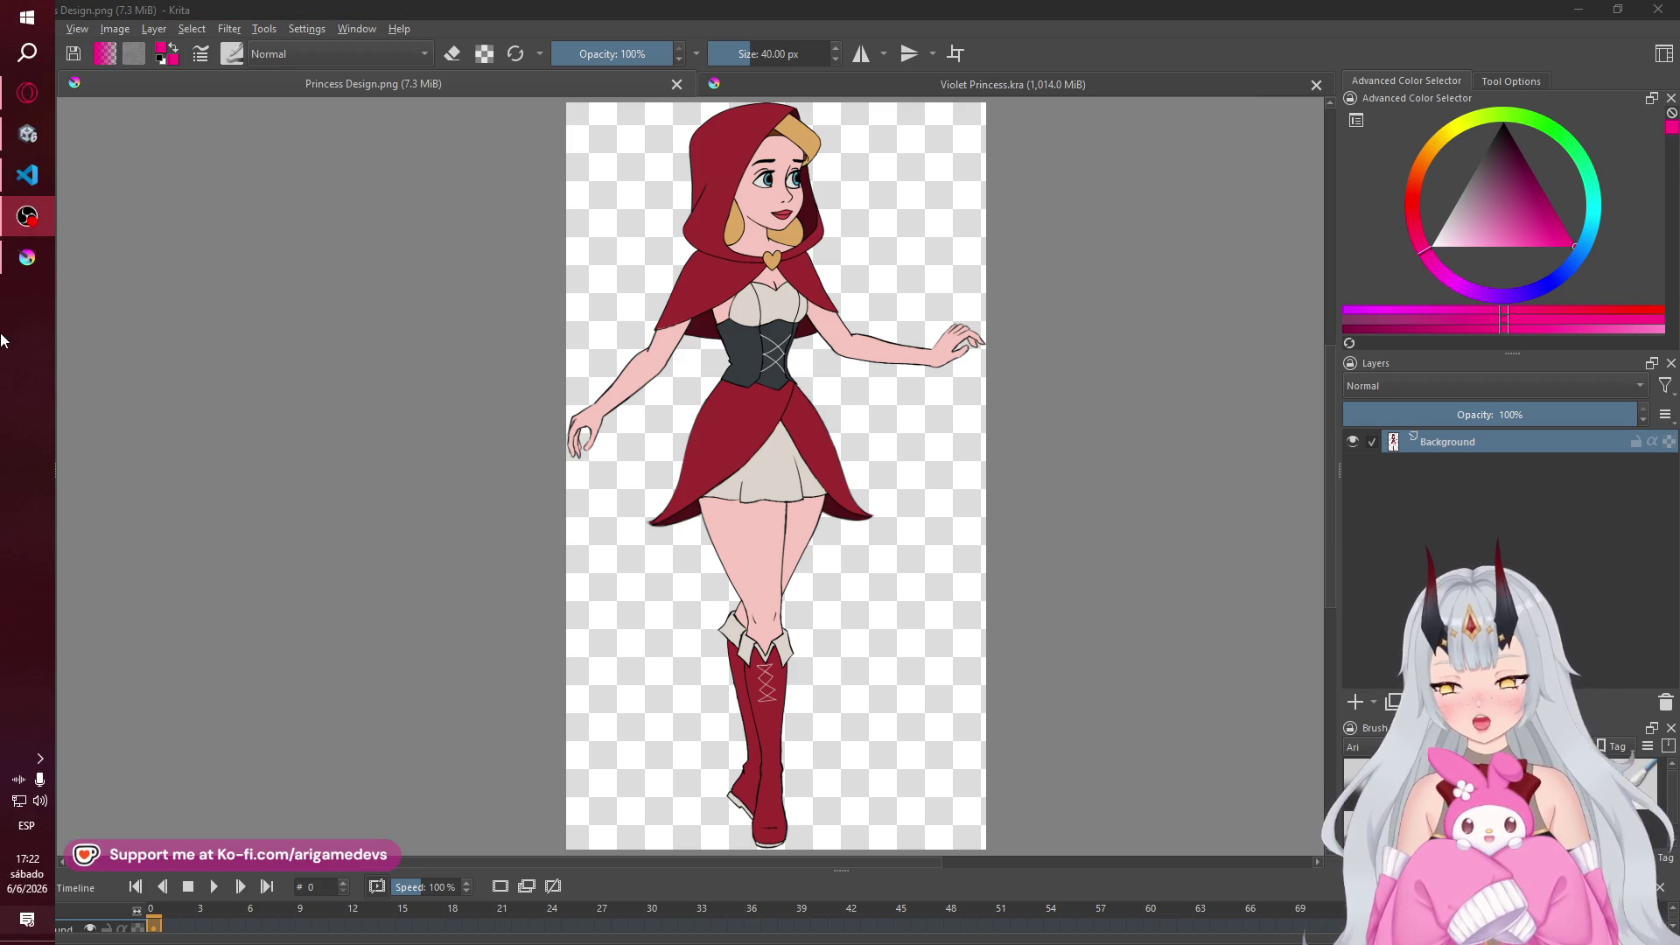
left_click(29, 96)
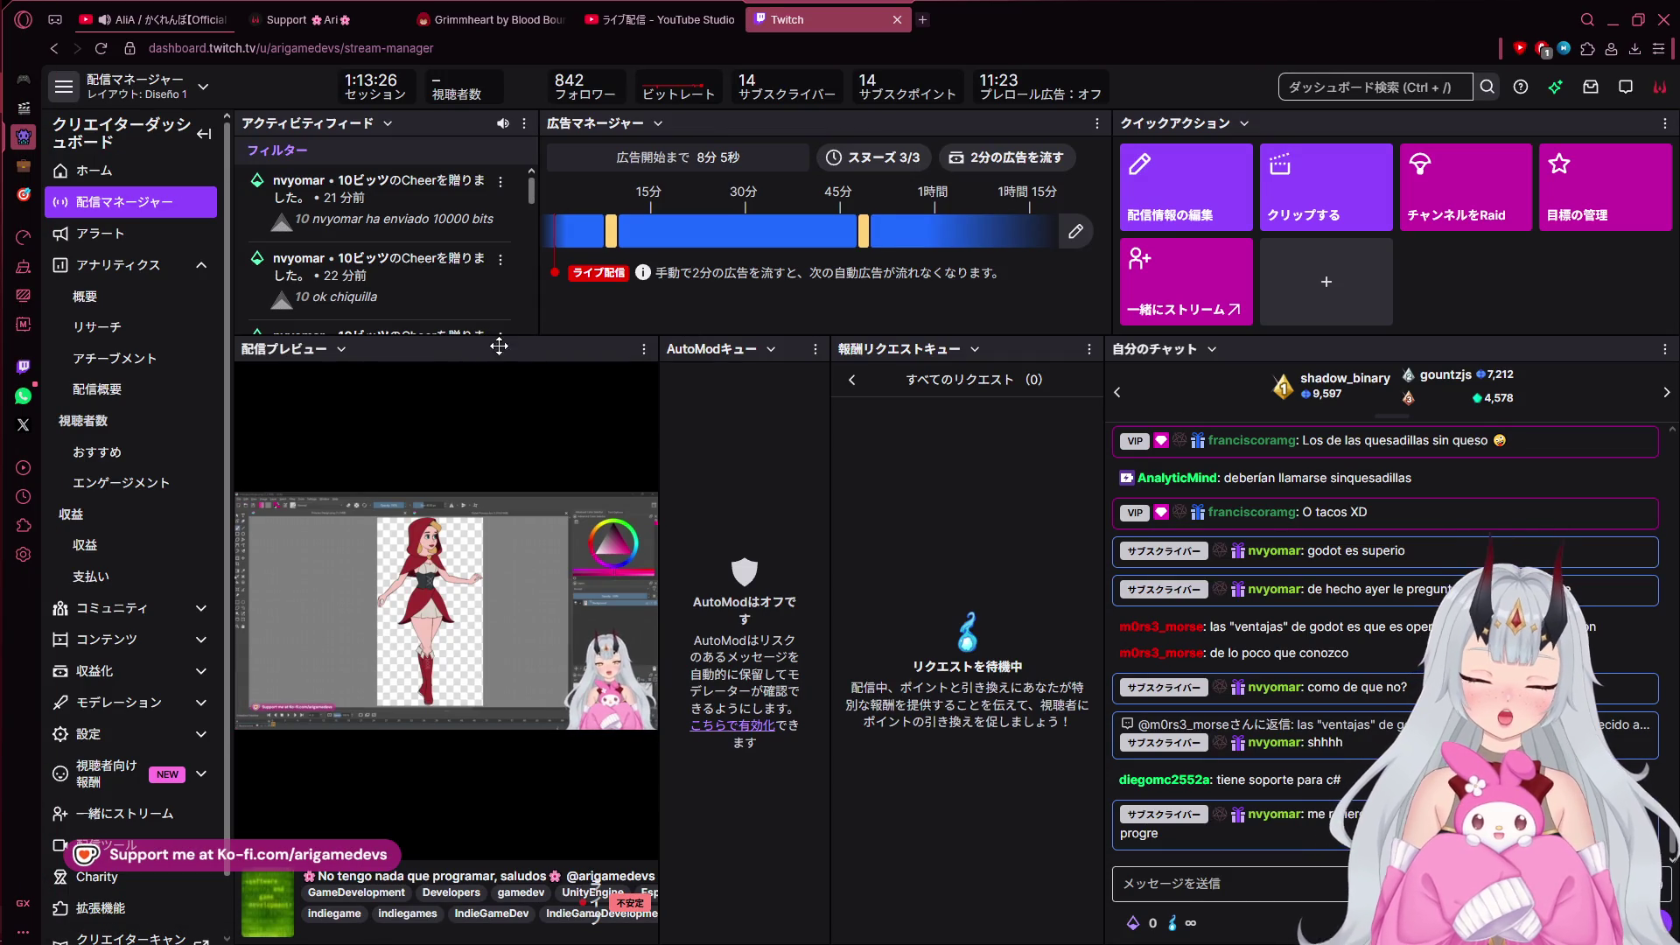
mouse_move(2, 602)
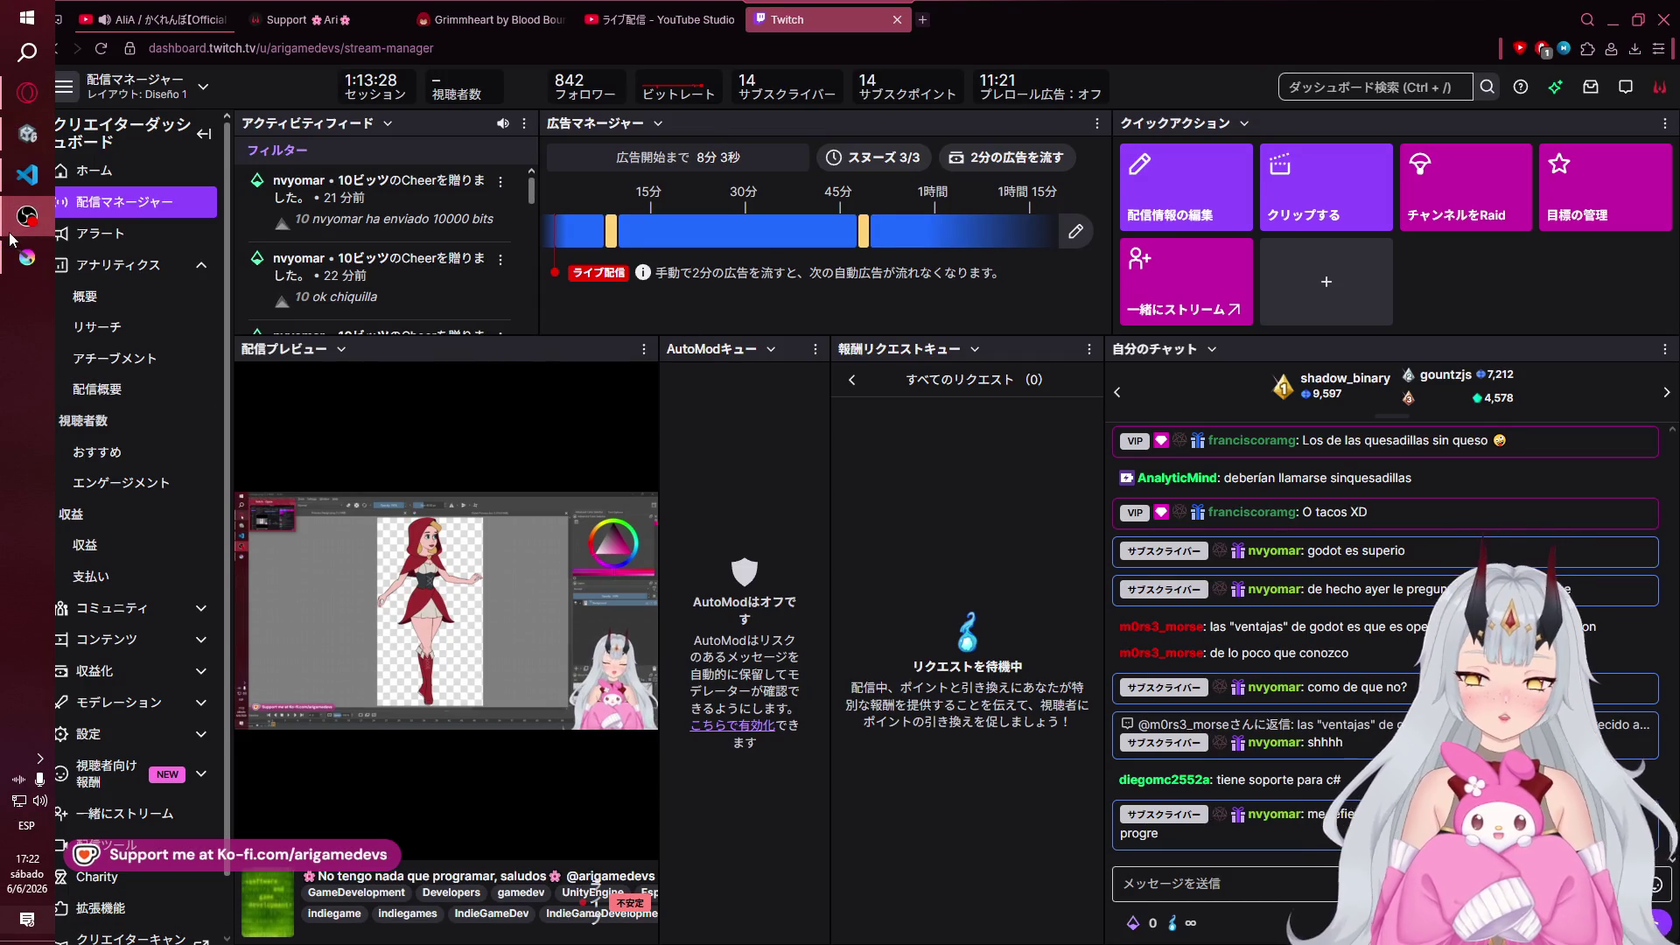